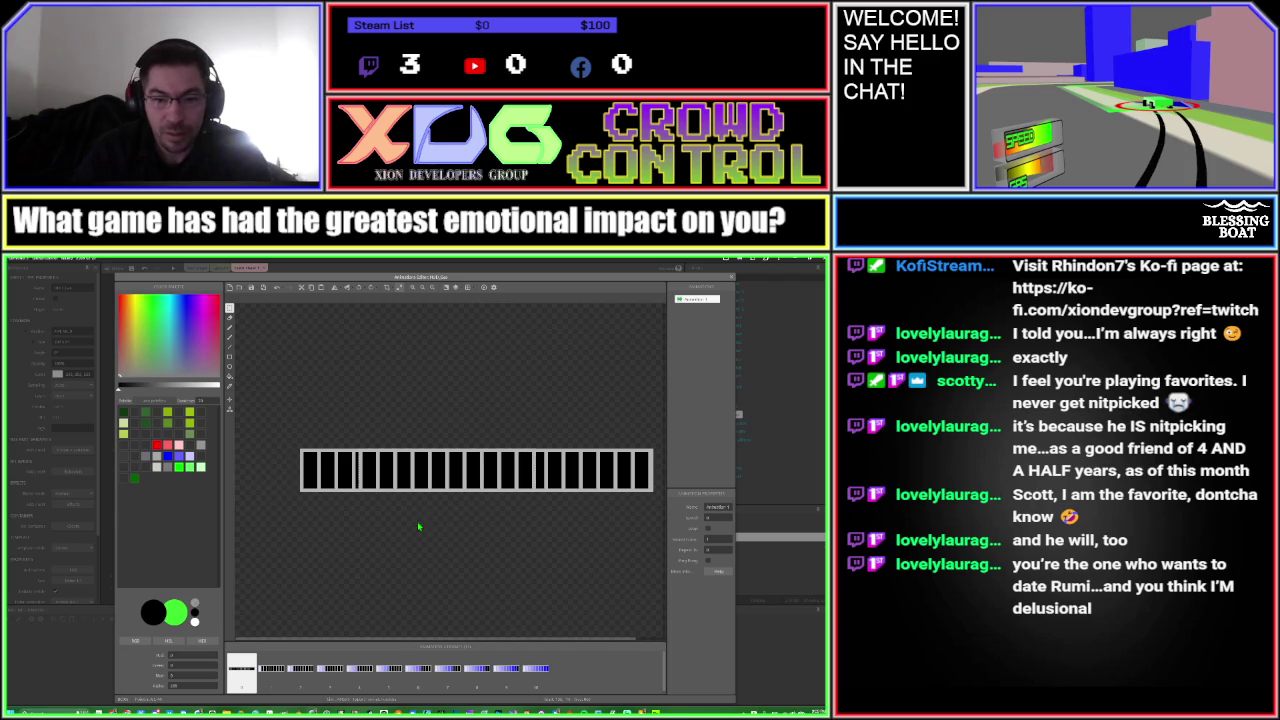
Select the whole black-and-white segmented strip on the first frame and delete it
mouse_move(494, 472)
left_mouse_down()
mouse_move(608, 467)
mouse_move(572, 472)
left_mouse_up()
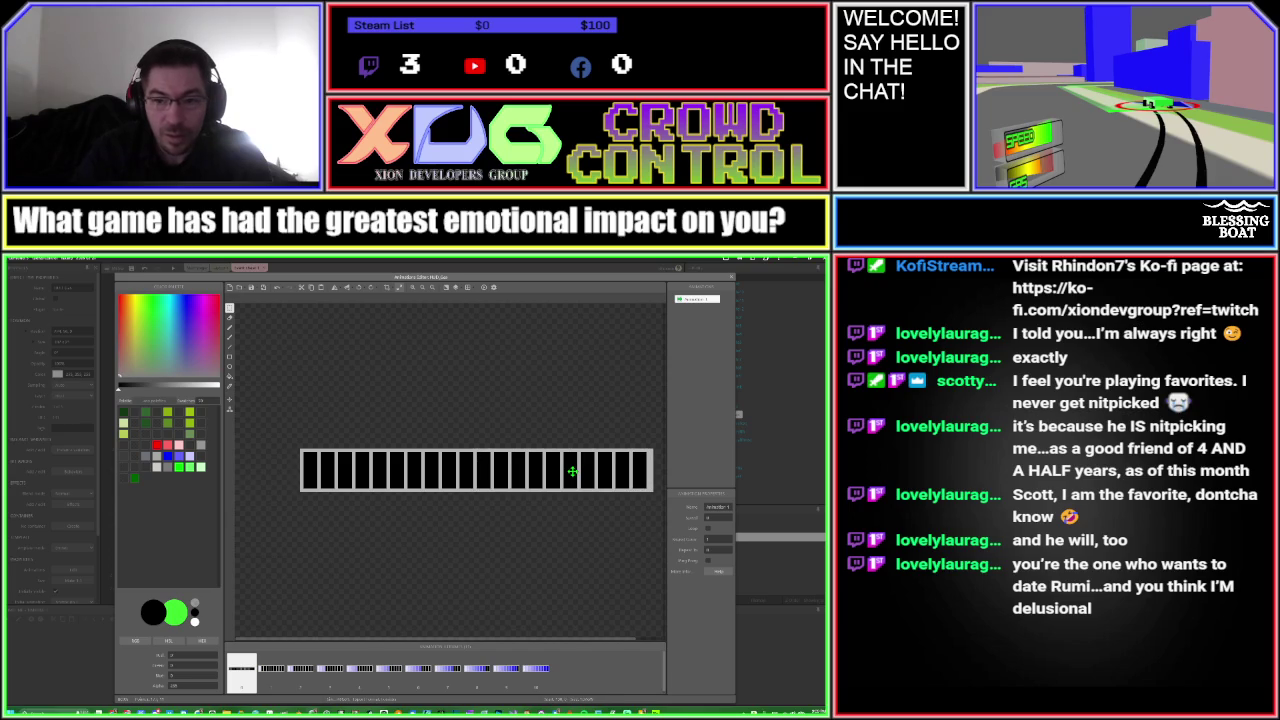
left_click_drag(284, 441, 648, 497)
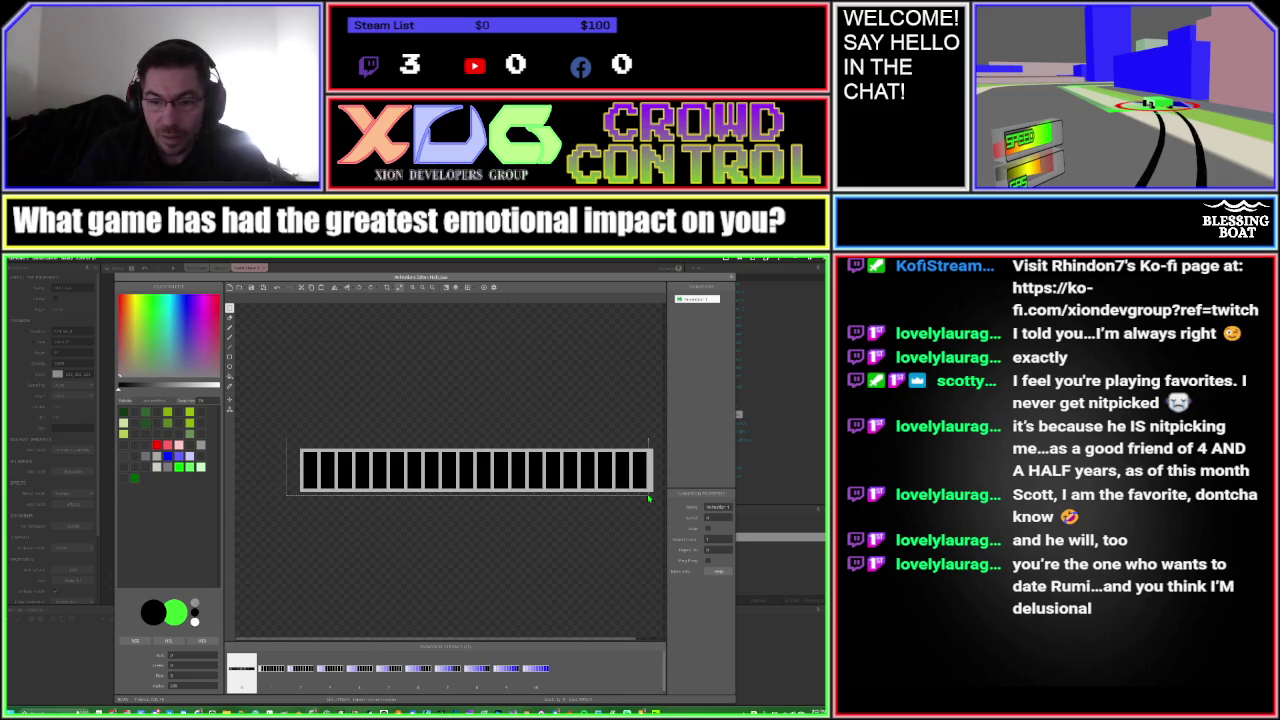
left_click(650, 497)
key("Delete")
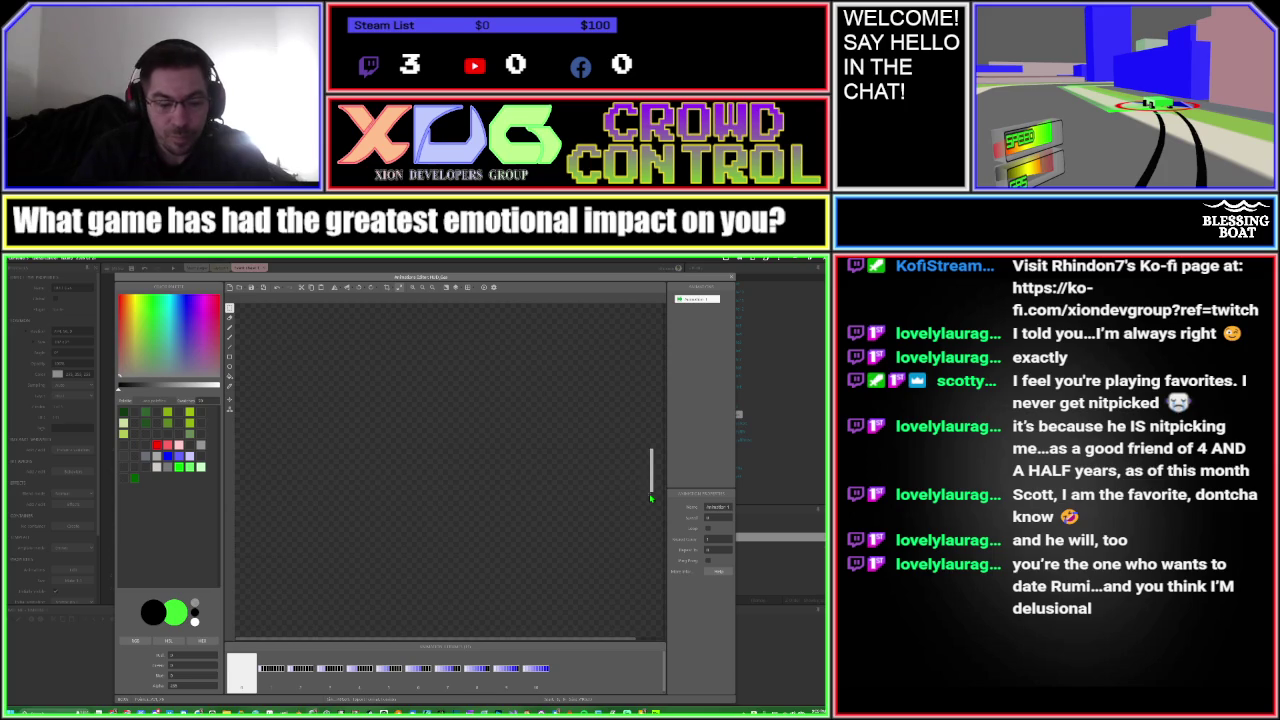
Restore the segmented strip on the first frame, then view the last frame's blue gradient bar
left_click(399, 289)
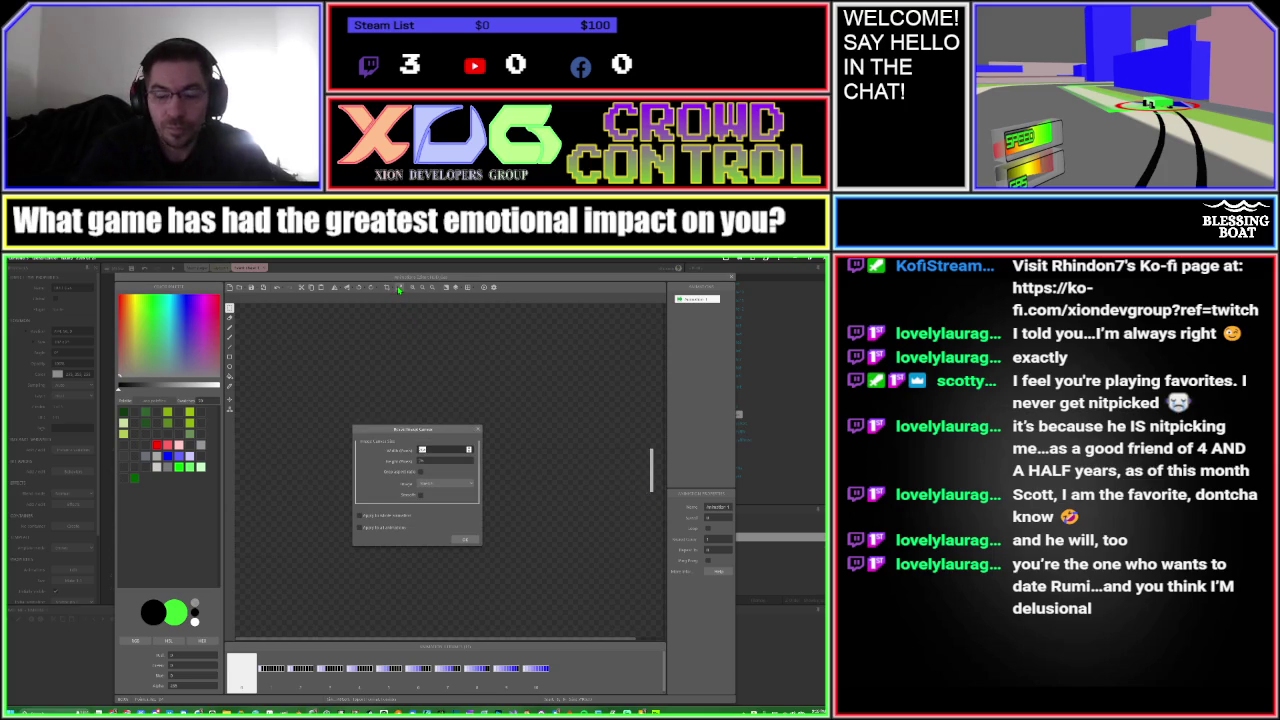
key("Return")
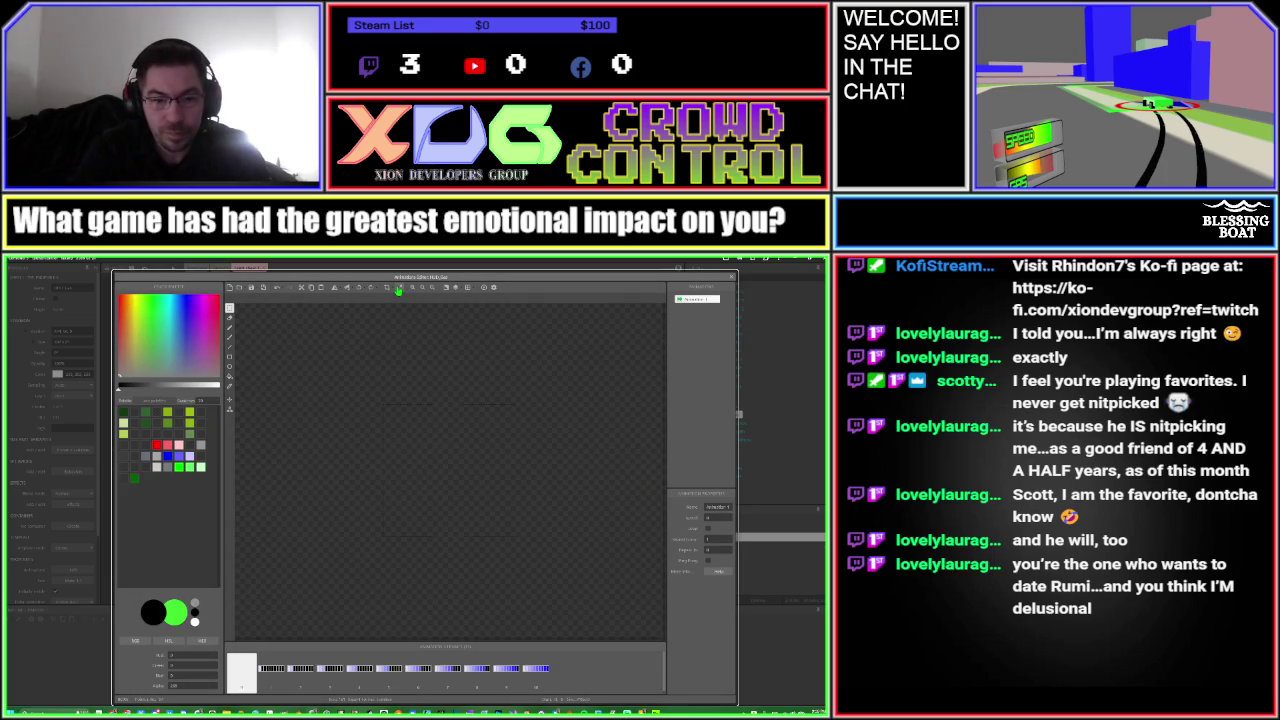
left_click(399, 289)
key("Return")
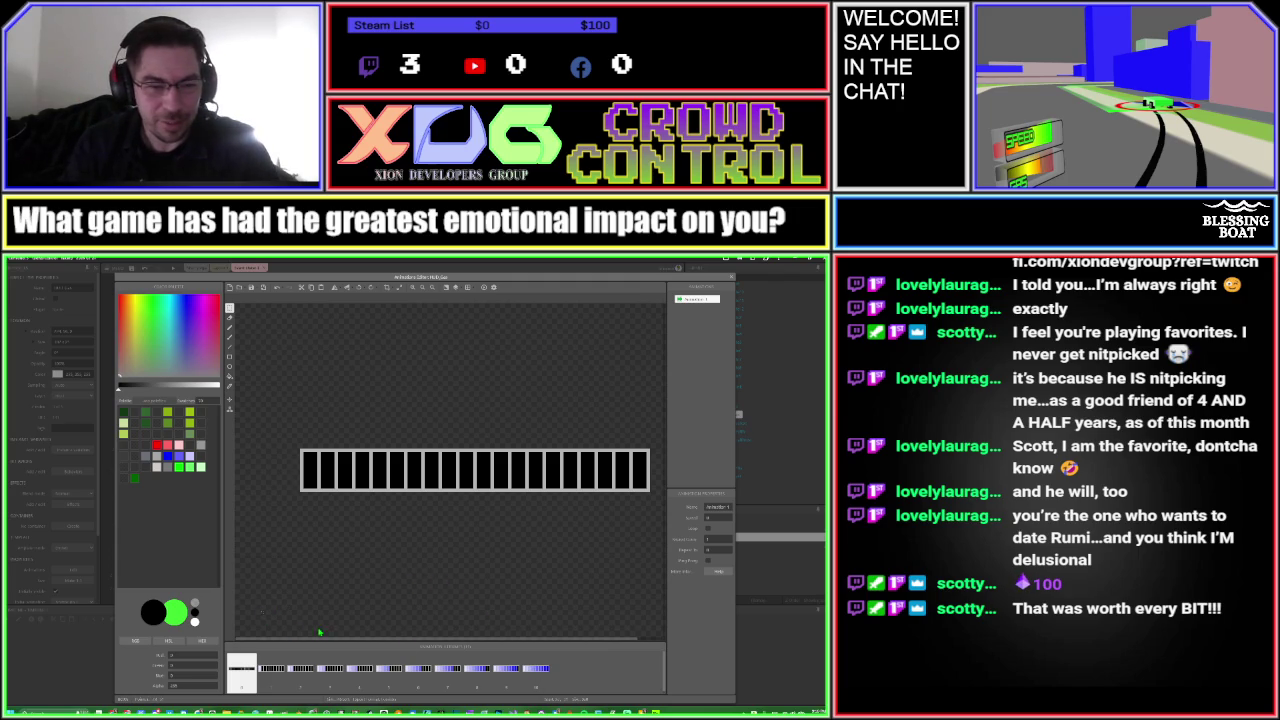
left_click(530, 662)
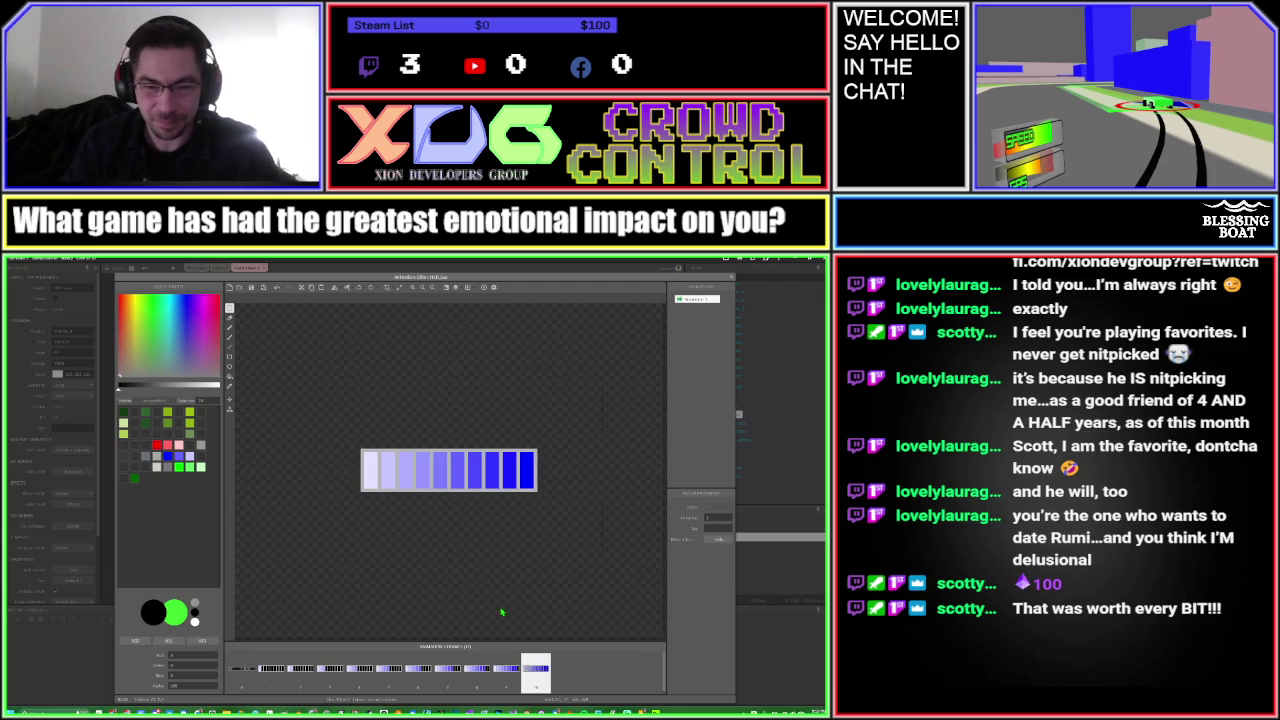
Eyedrop the dark blue from the gradient frame and fill frame 1's rightmost bar cell with it
left_click(526, 483, "alt")
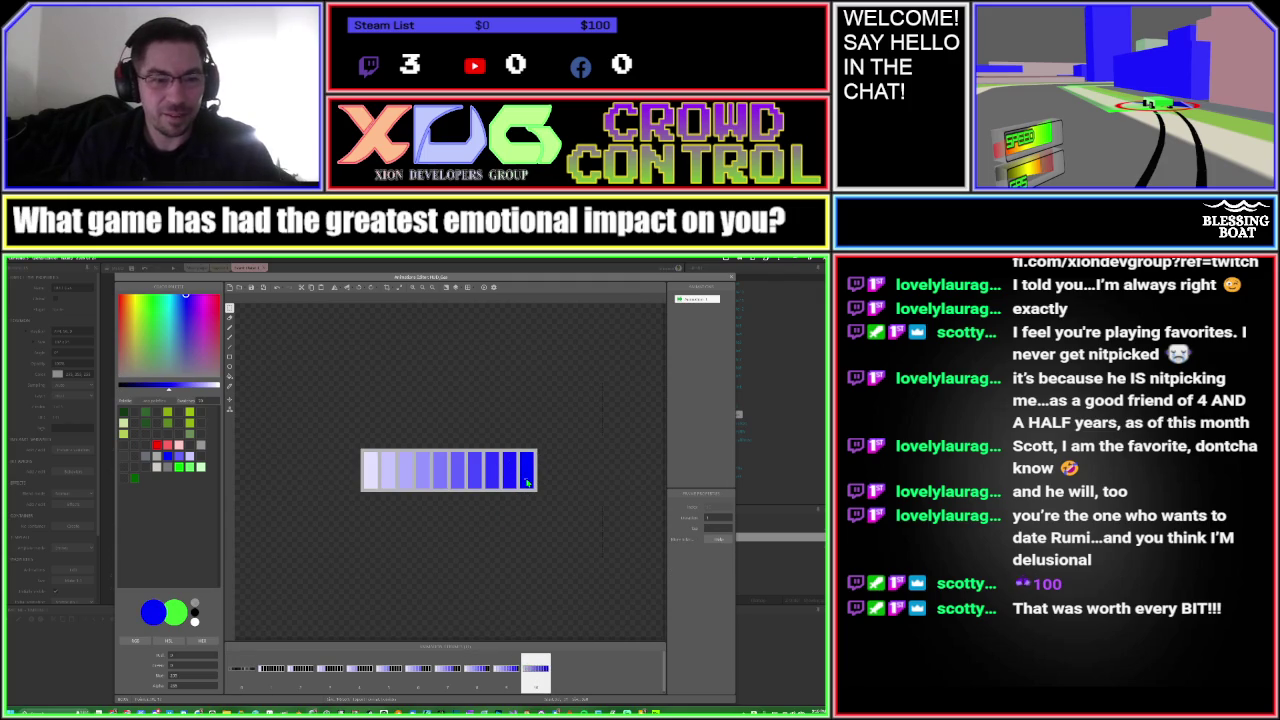
left_click(247, 678)
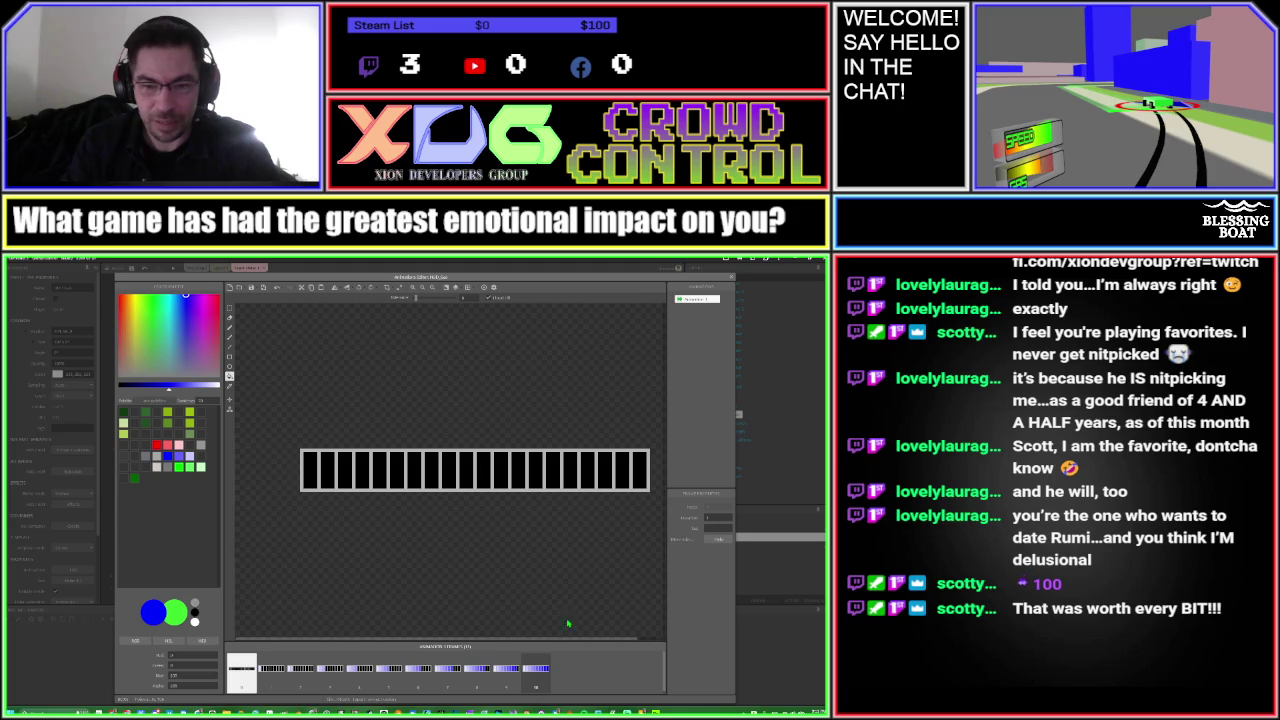
left_click(640, 476)
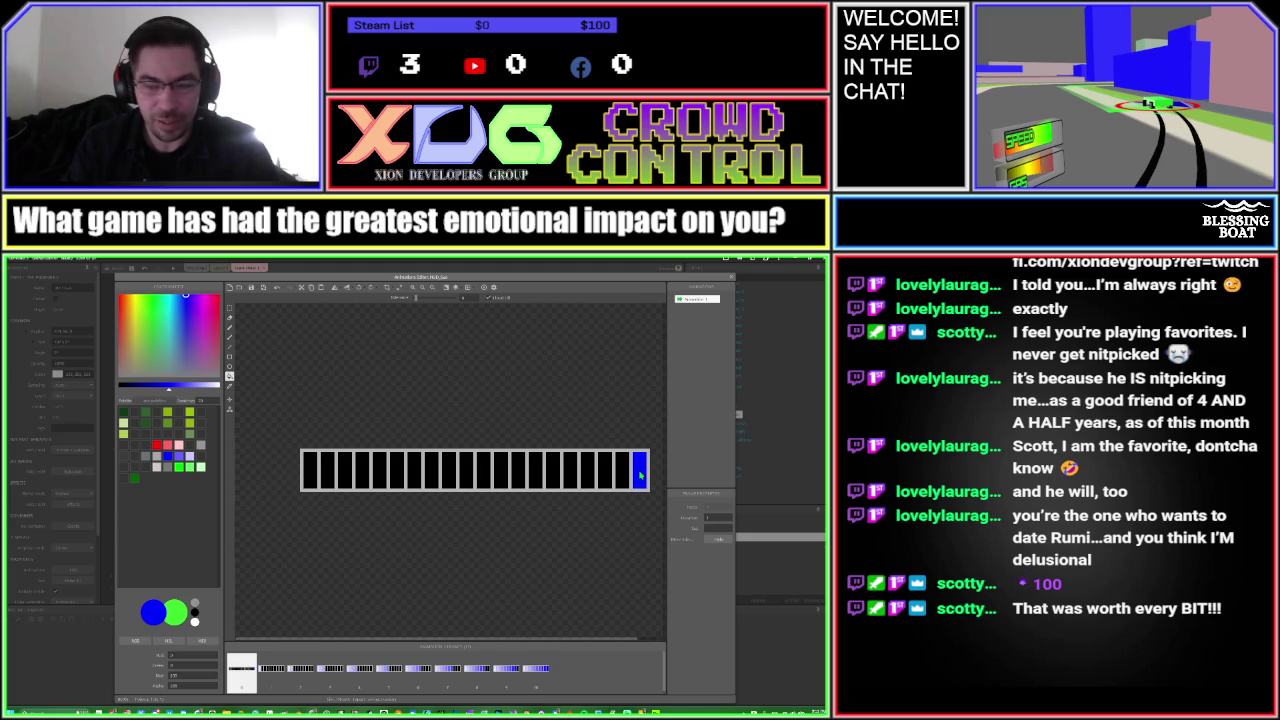
left_click(265, 682)
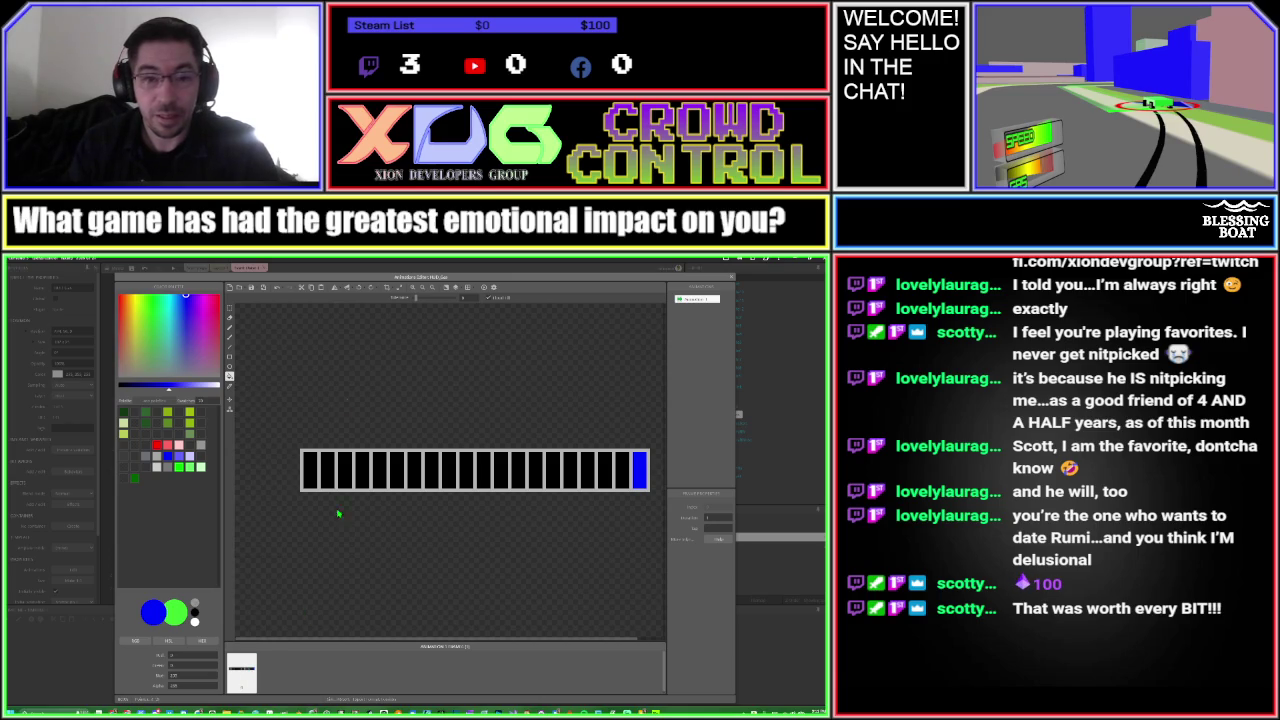
Confirm the canvas settings, close the editor and reopen the segmented gas bar sprite
left_click(399, 288)
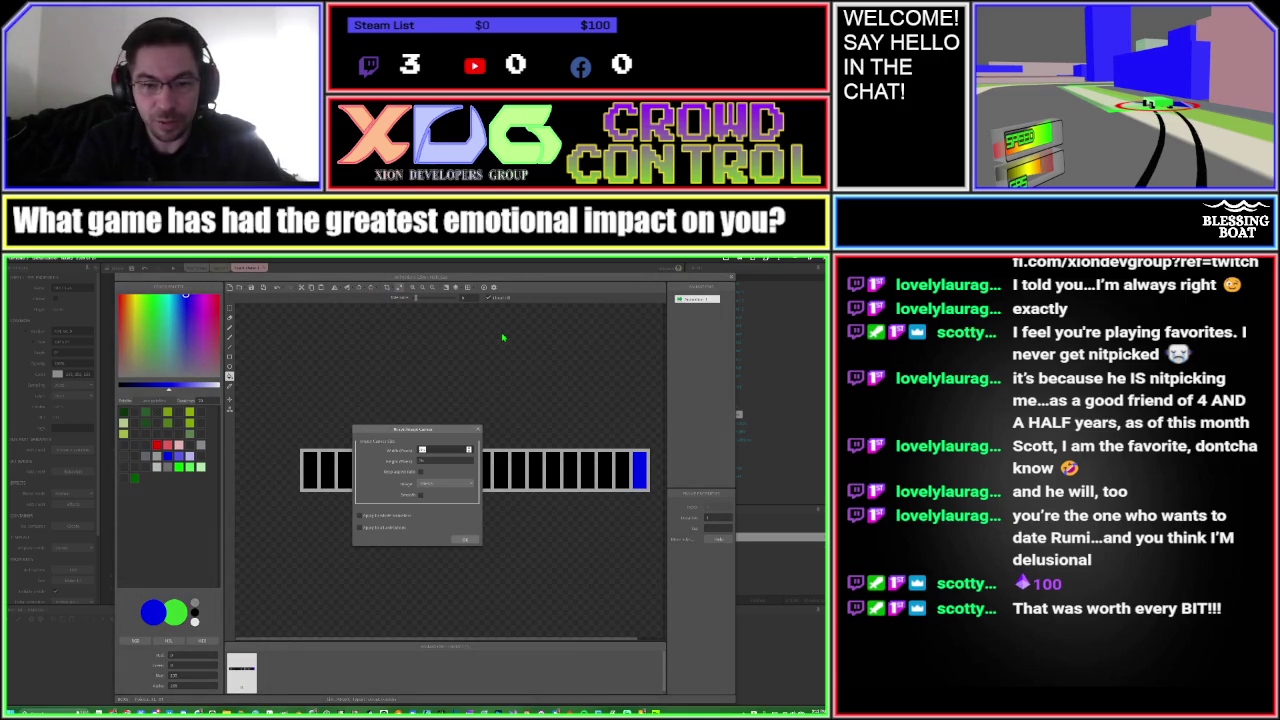
key("Return")
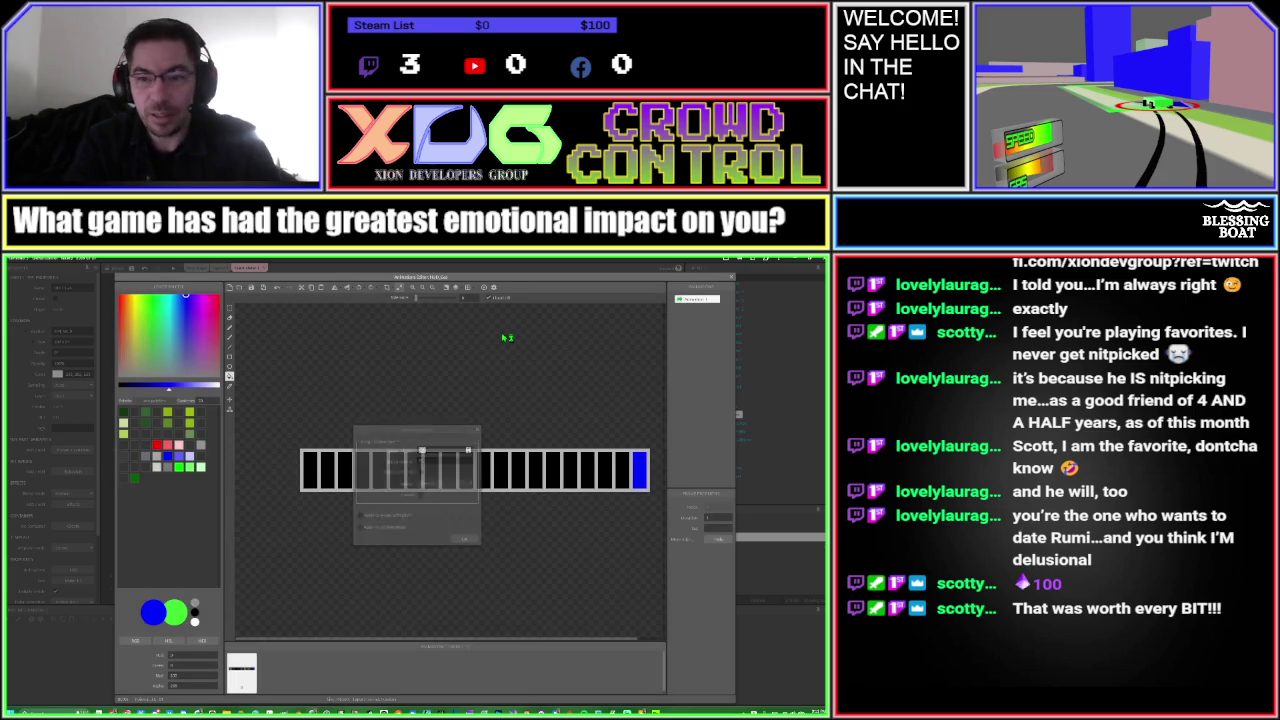
key("Escape")
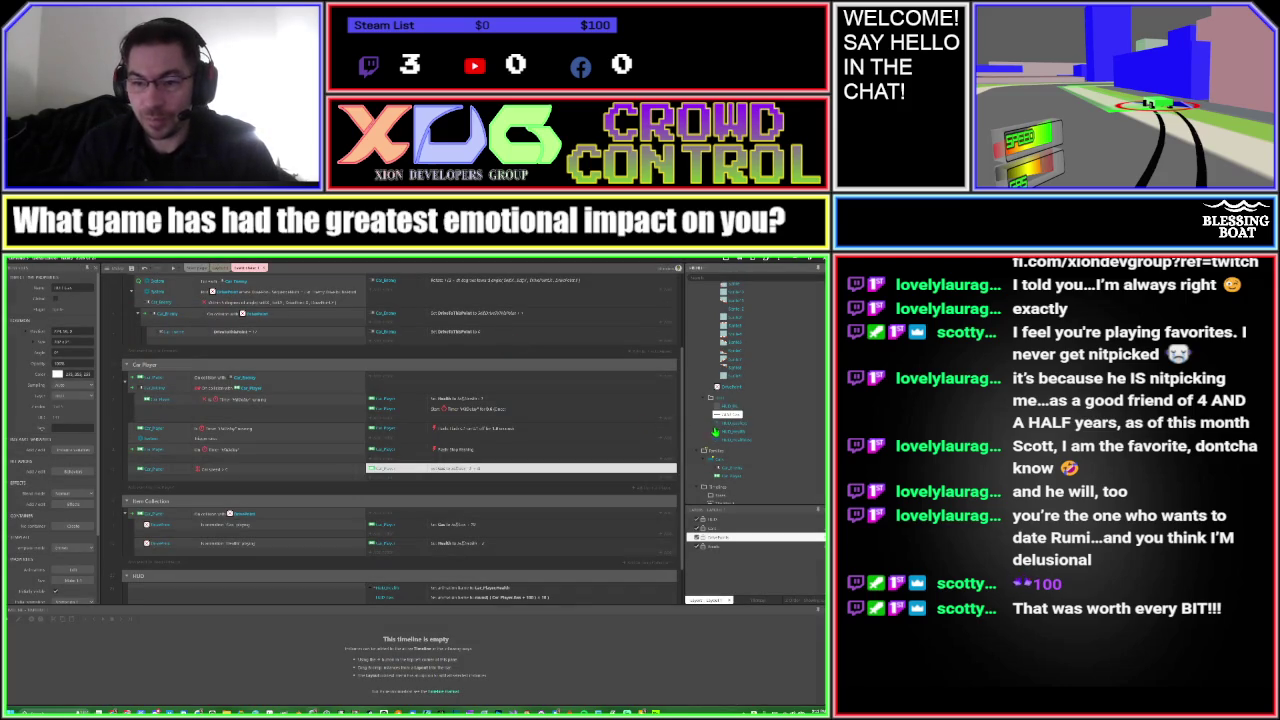
double_click(717, 429)
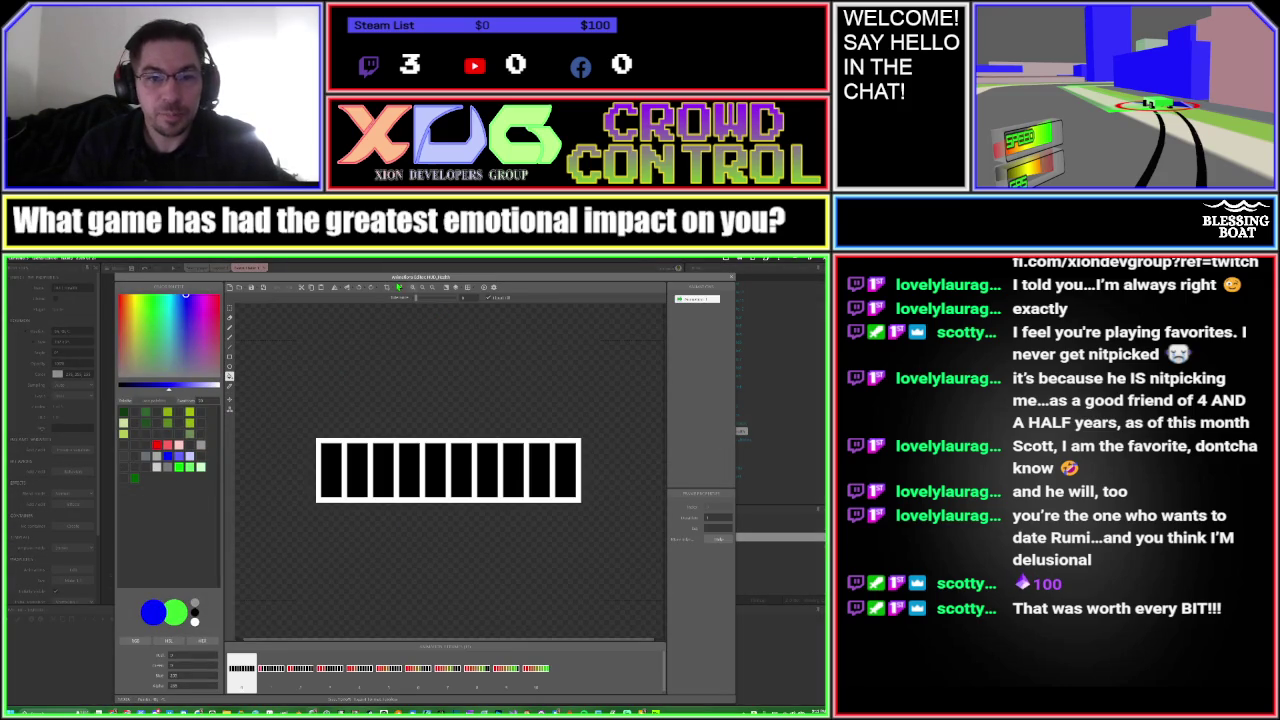
key("Escape")
double_click(730, 430)
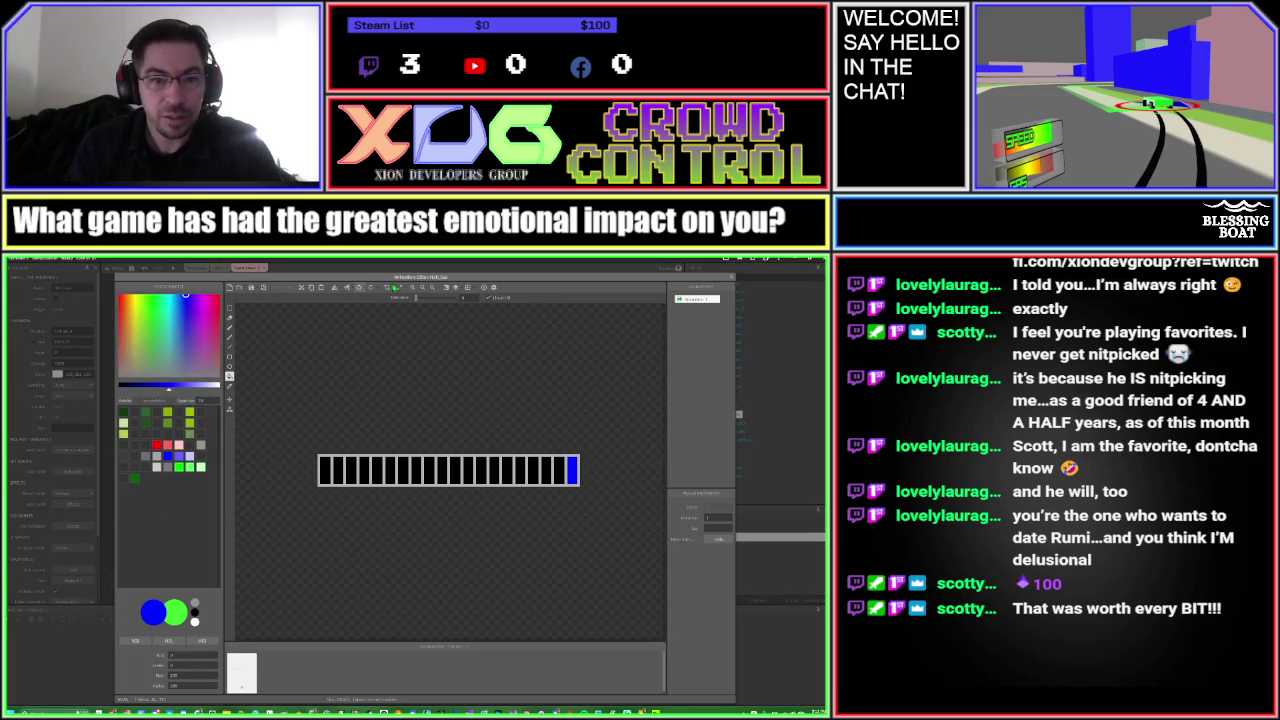
Resize the gas bar sprite's canvas, entering 1 in the Width field
left_click(400, 290)
type("1")
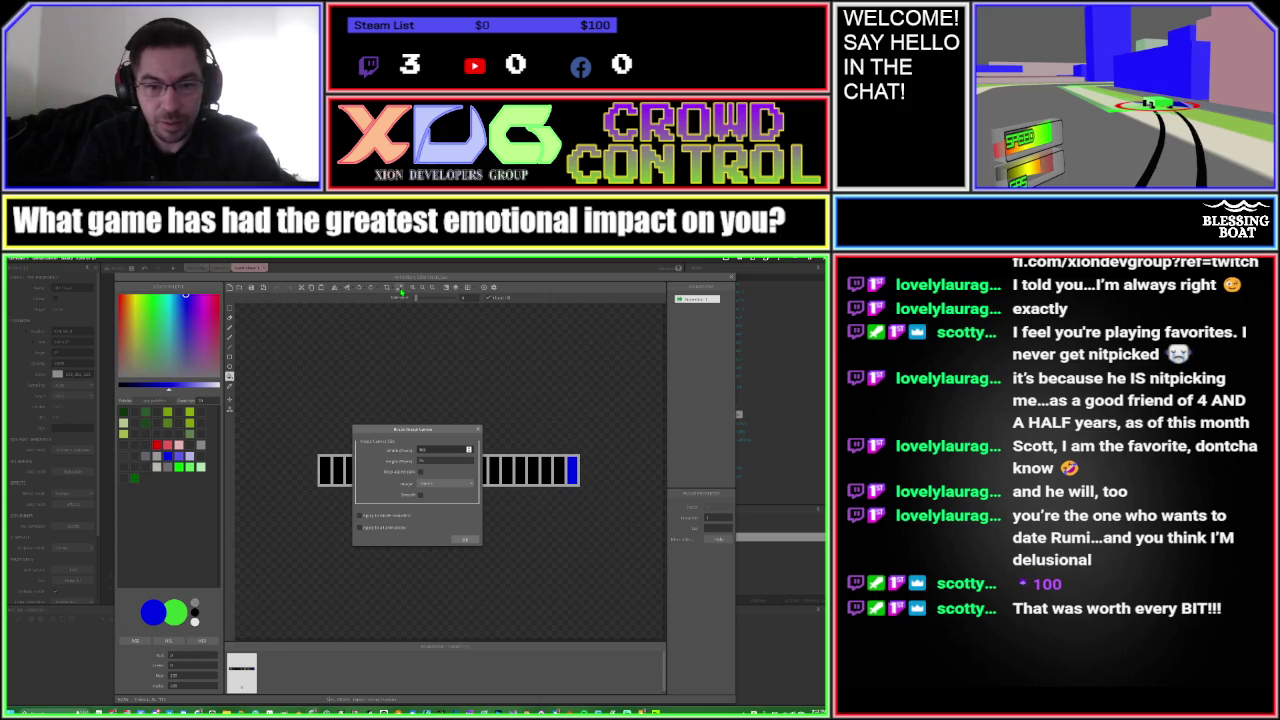
key("Return")
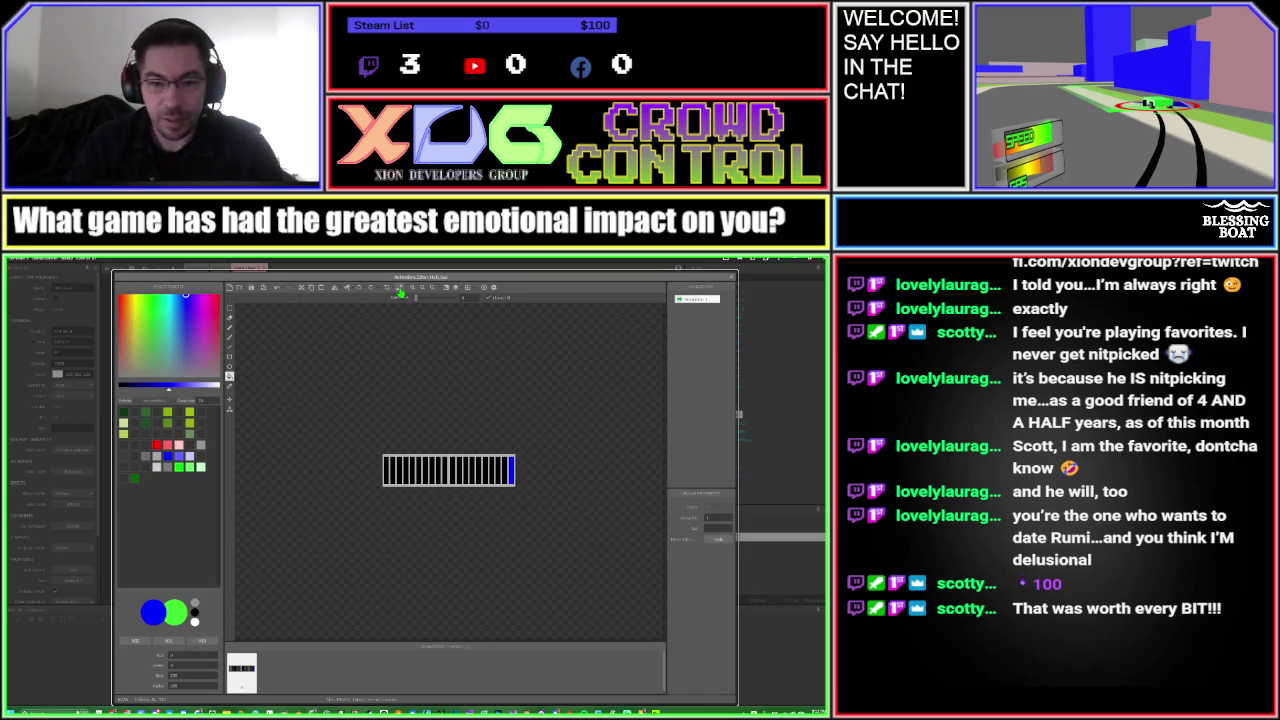
scroll(459, 493, "up", 2)
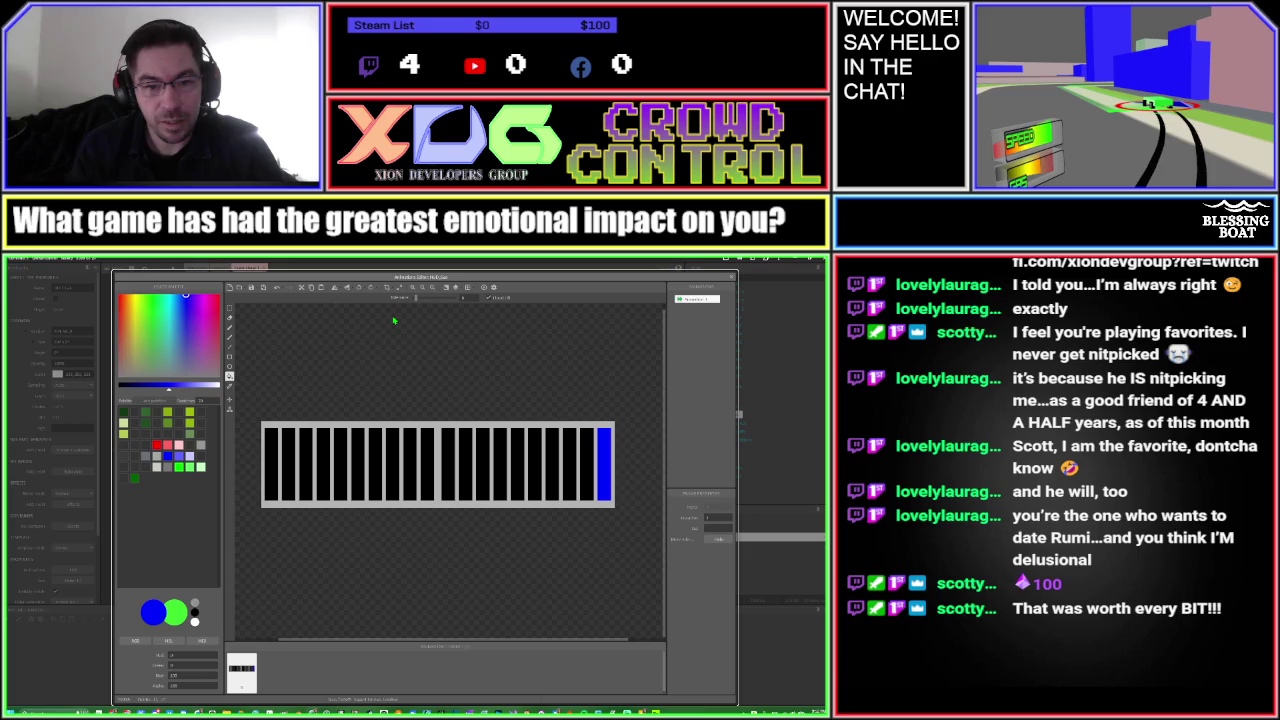
Widen the canvas with a Width of 32 and shift the bar image 4 px right
key("s")
left_click(400, 289)
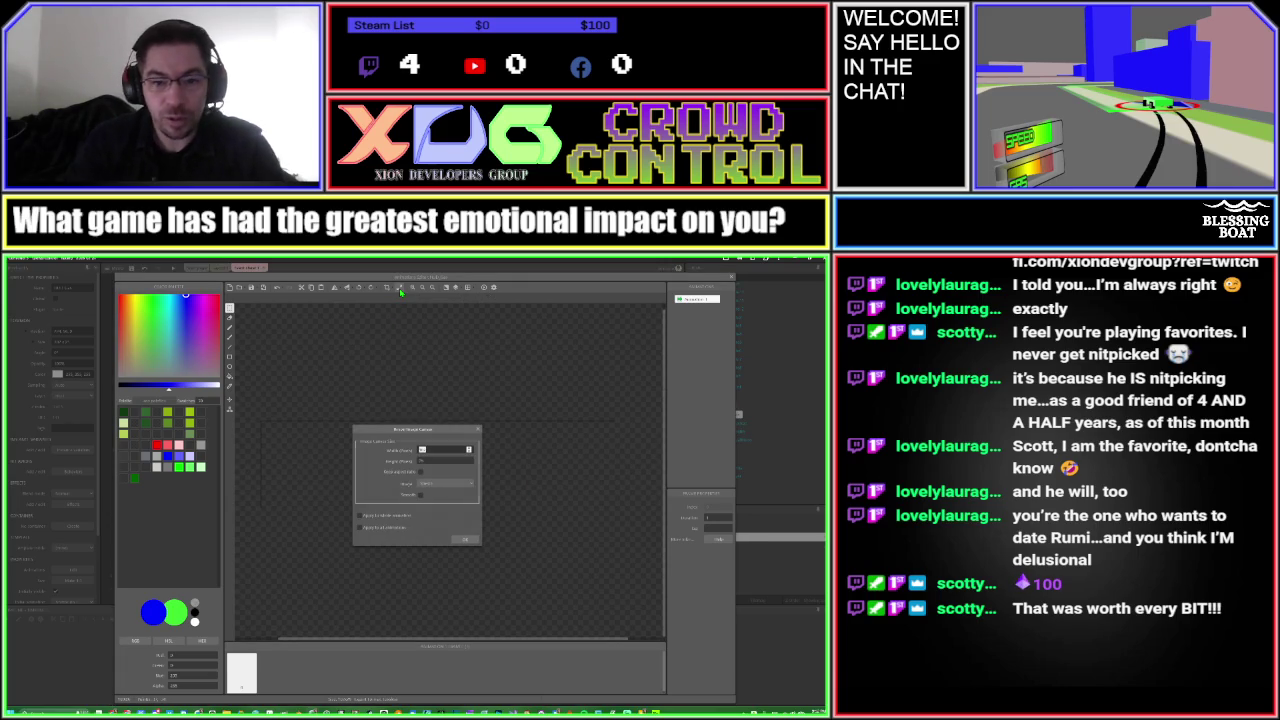
type("32")
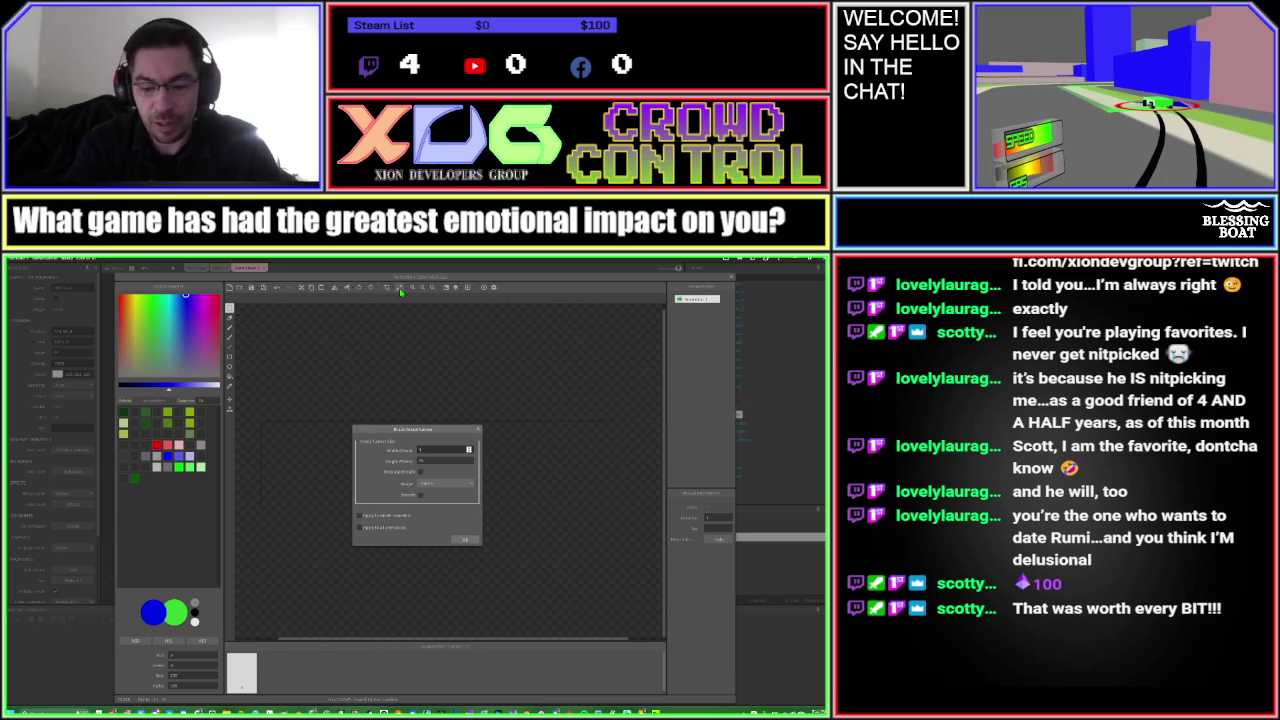
key("Return")
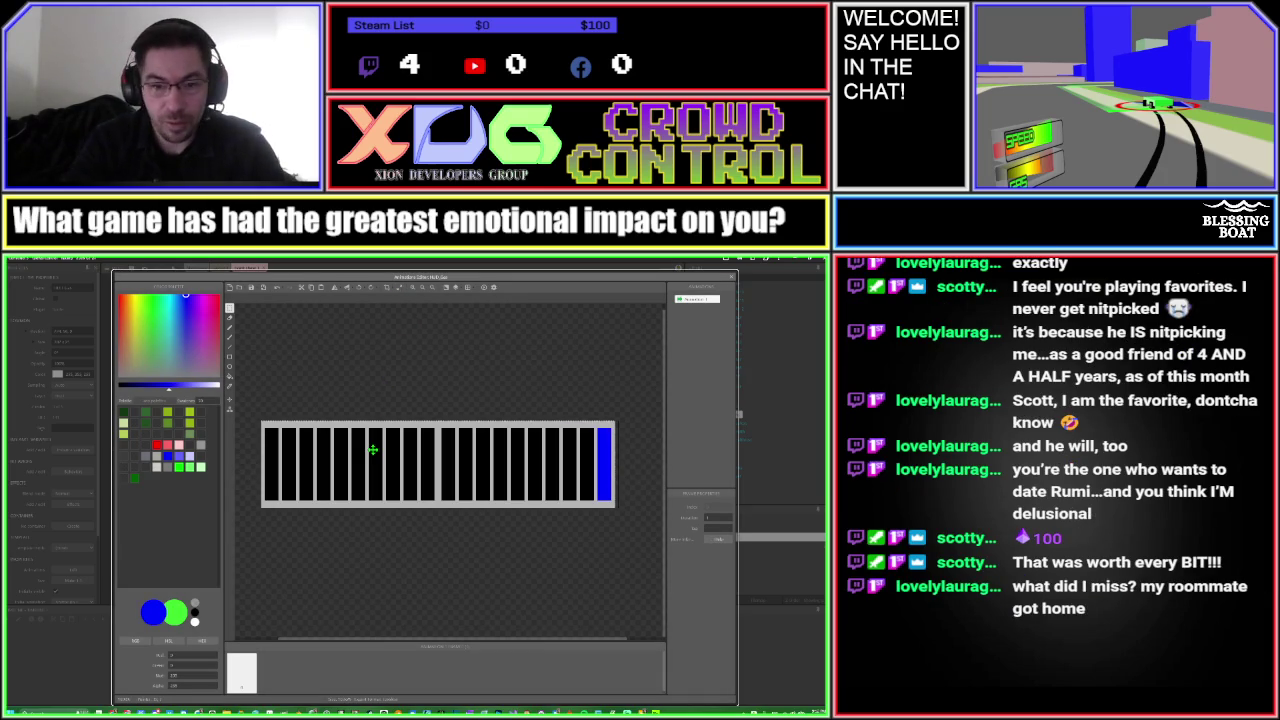
left_click_drag(372, 449, 376, 449)
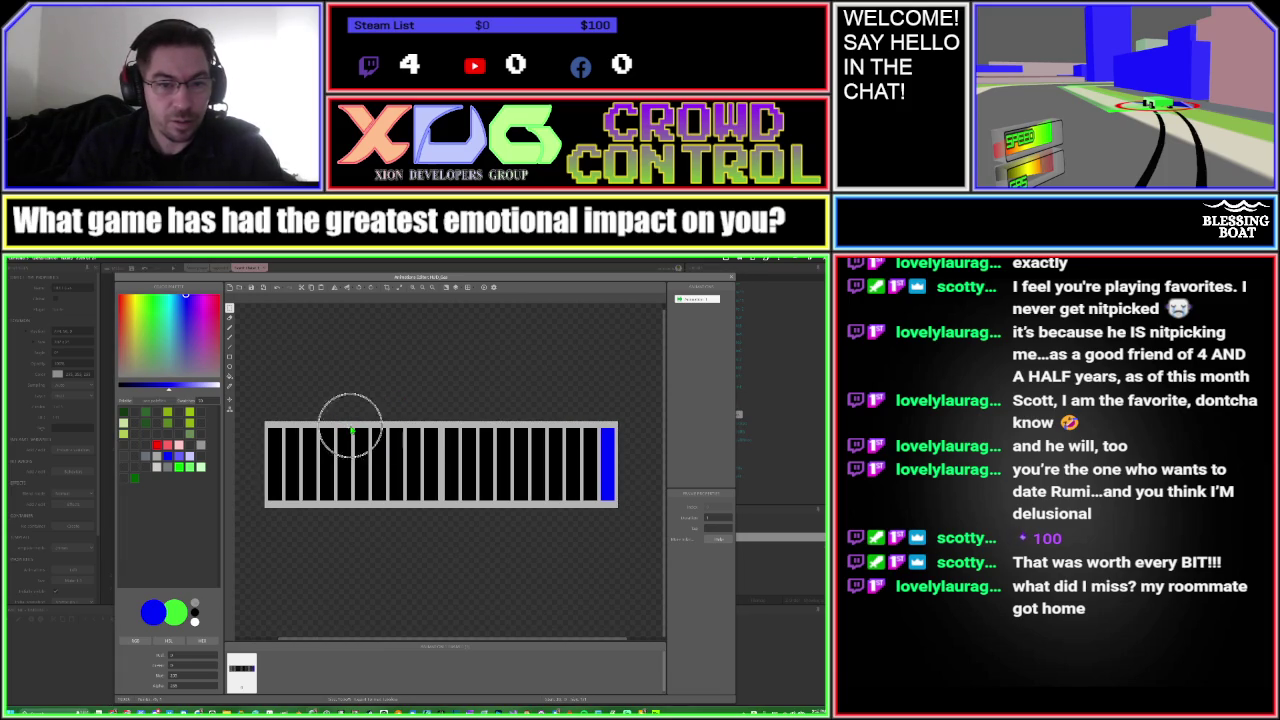
Draw a light-grey border line down the bar's left edge in the border colour
left_click(352, 431, "alt")
key("b")
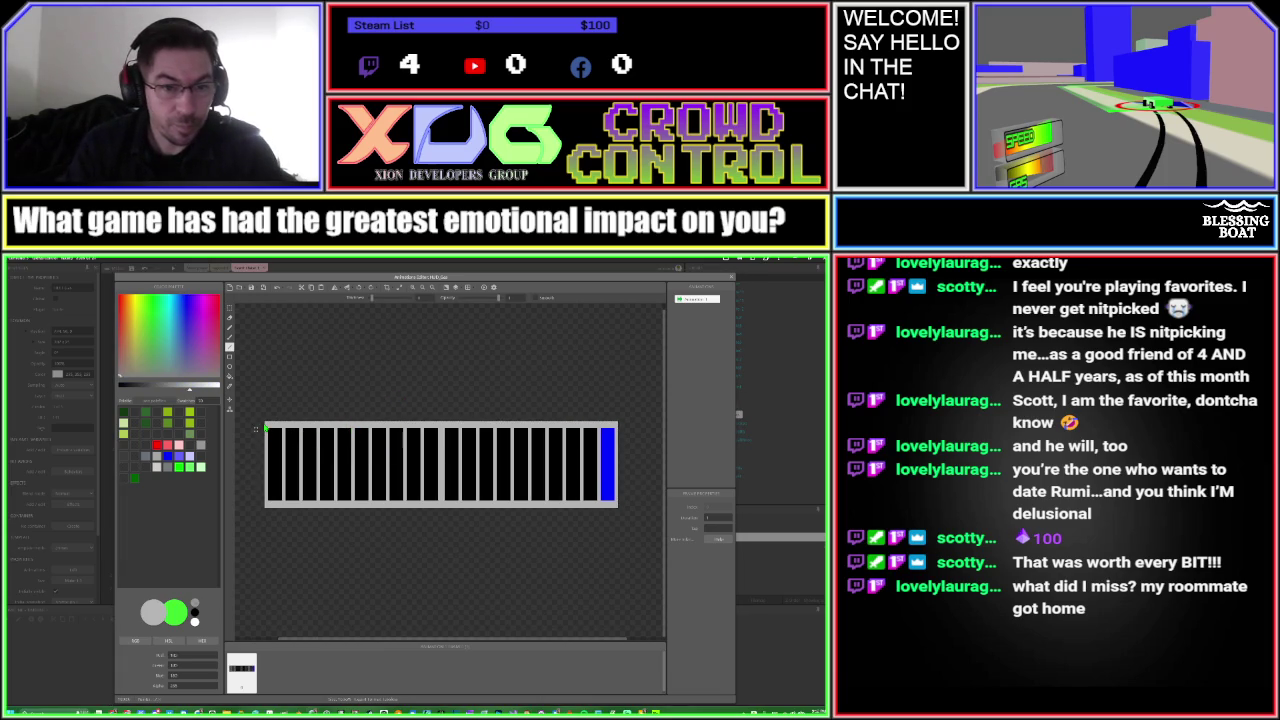
left_click_drag(264, 426, 266, 512)
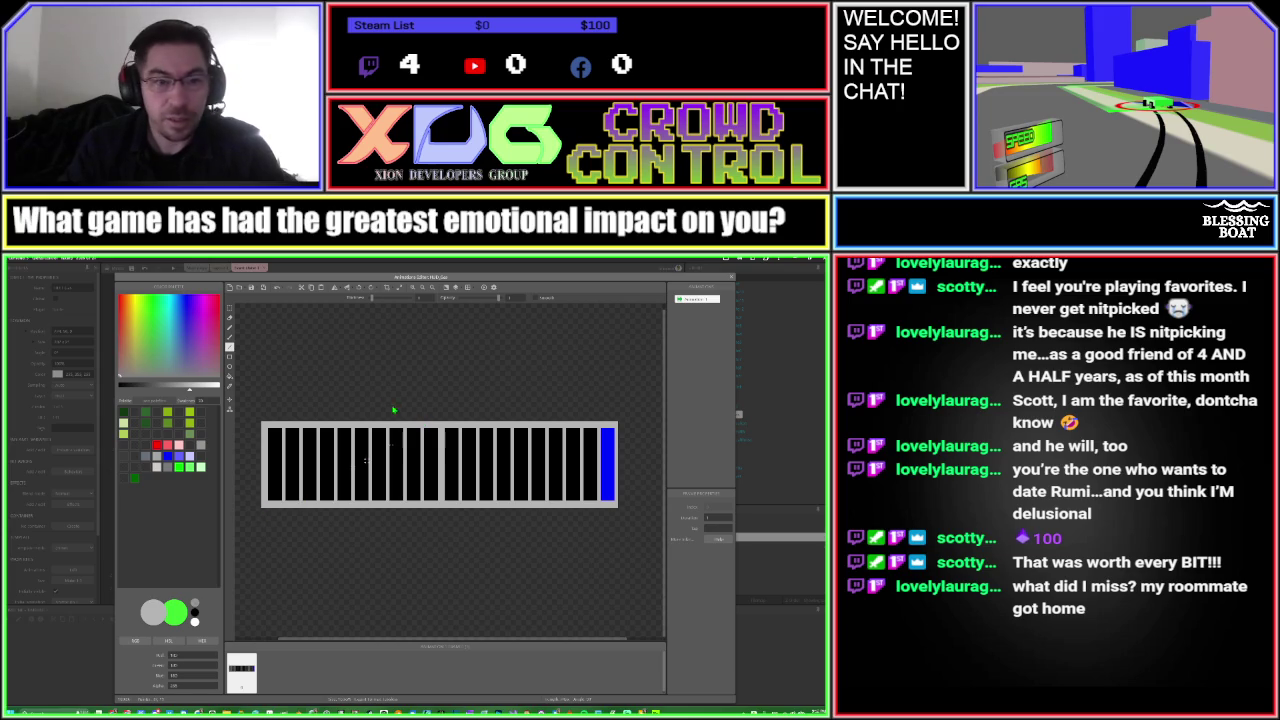
Close the gap at the bar's blue end and draw the grey outline down the right edge
key("v")
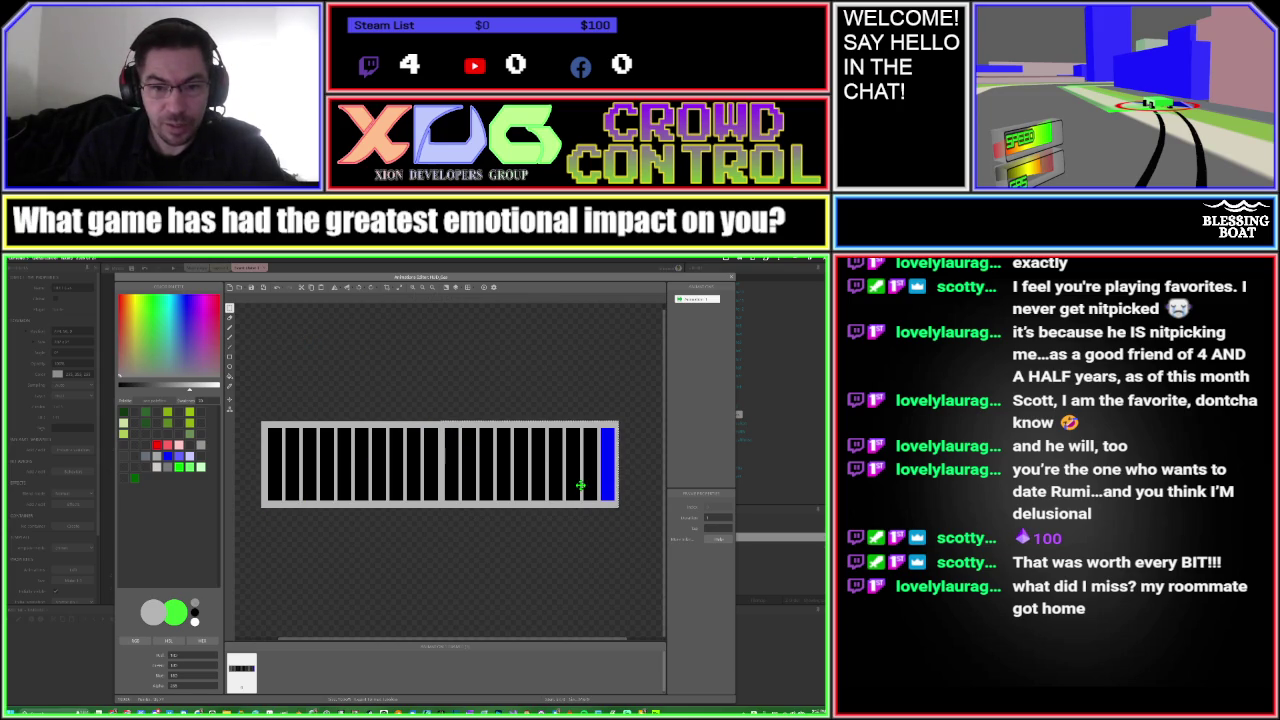
left_click_drag(580, 485, 576, 485)
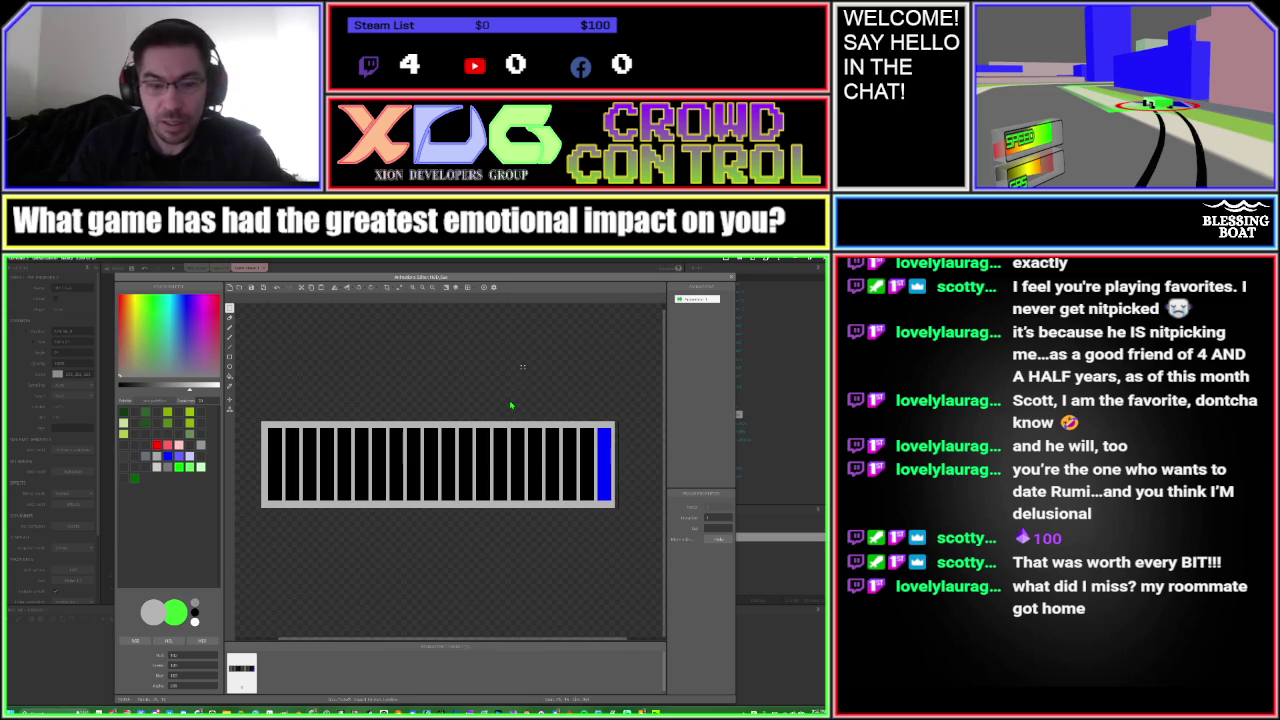
key("l")
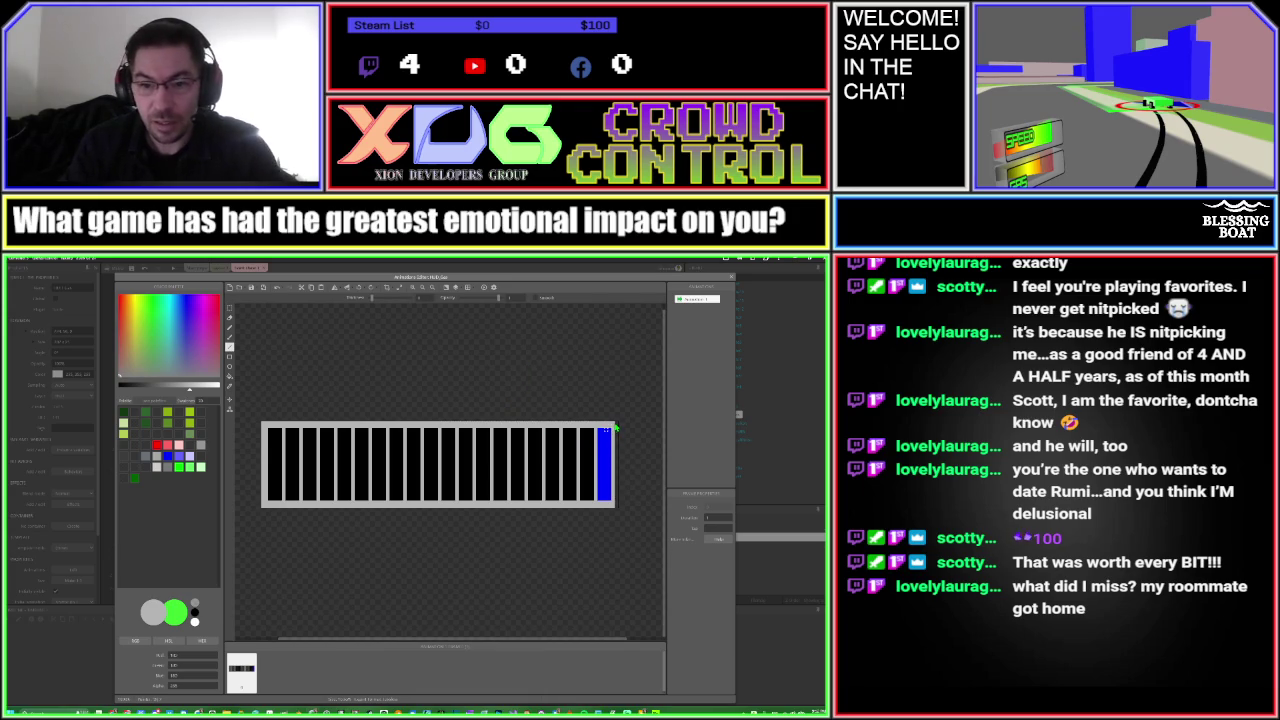
left_click_drag(617, 428, 618, 510)
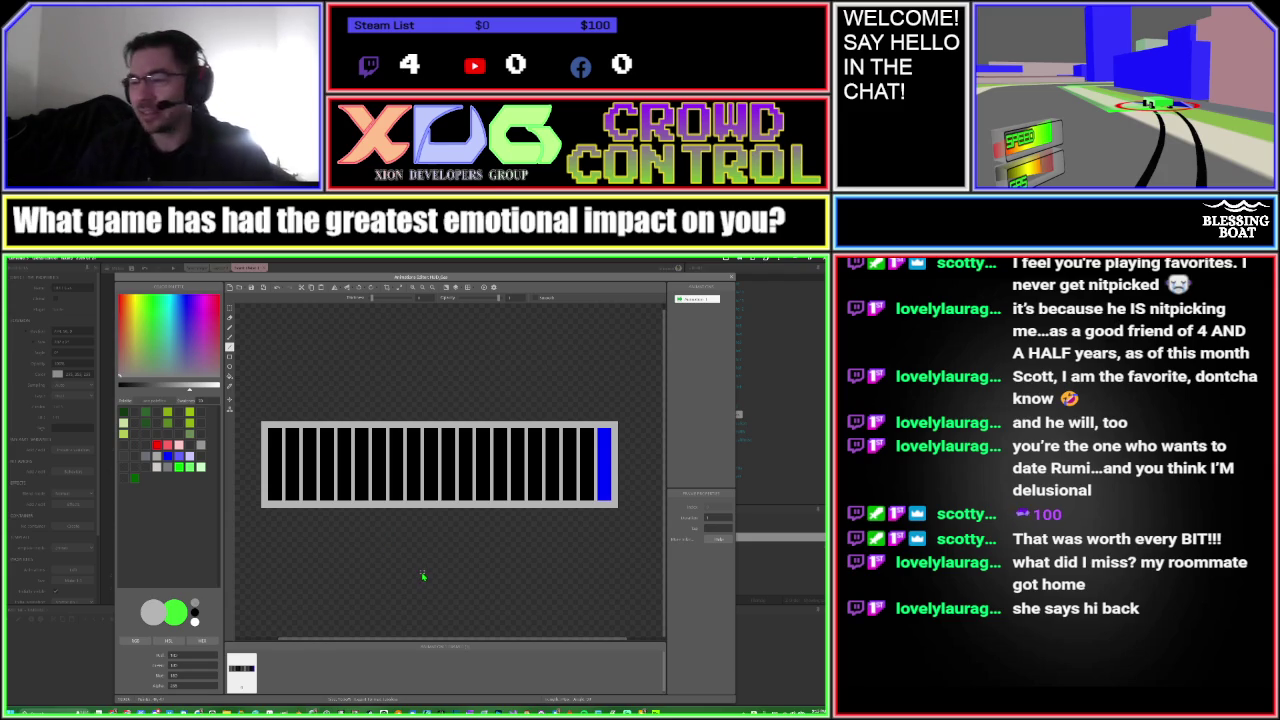
Take the bar's blue as painting colour, duplicate the gas bar frame, and adjust hue and saturation
left_click(607, 488)
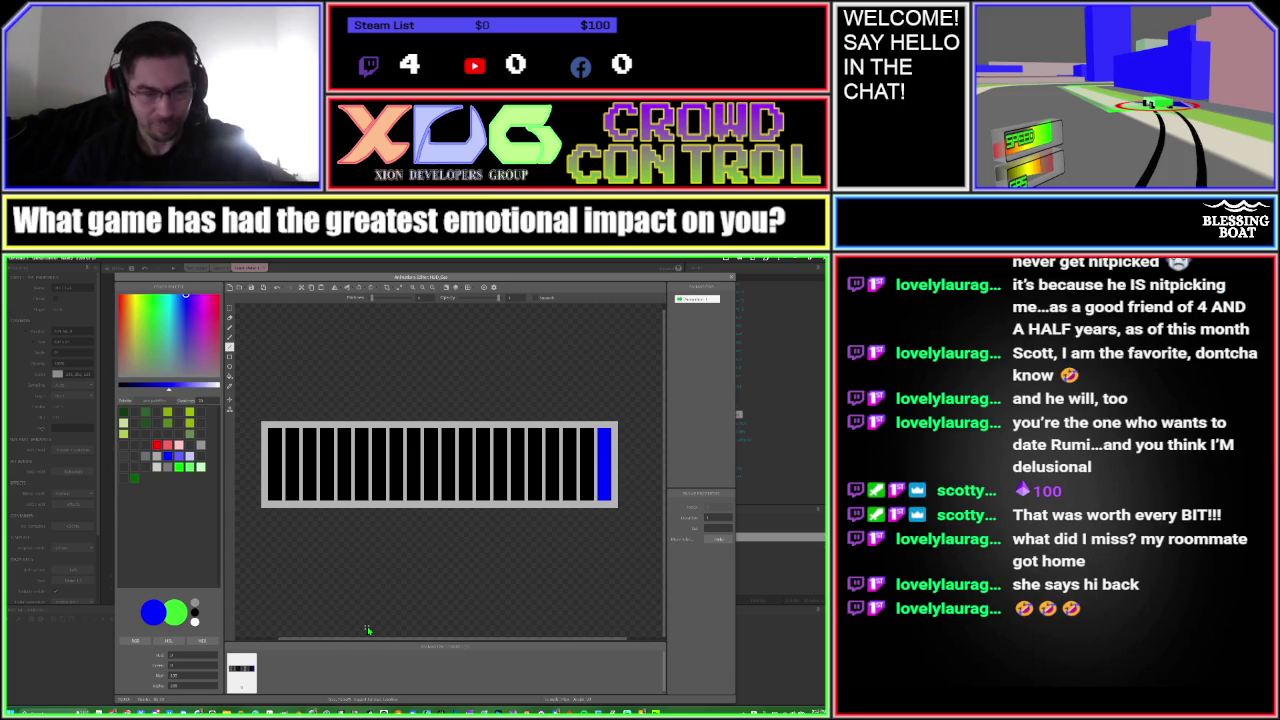
left_click(186, 677)
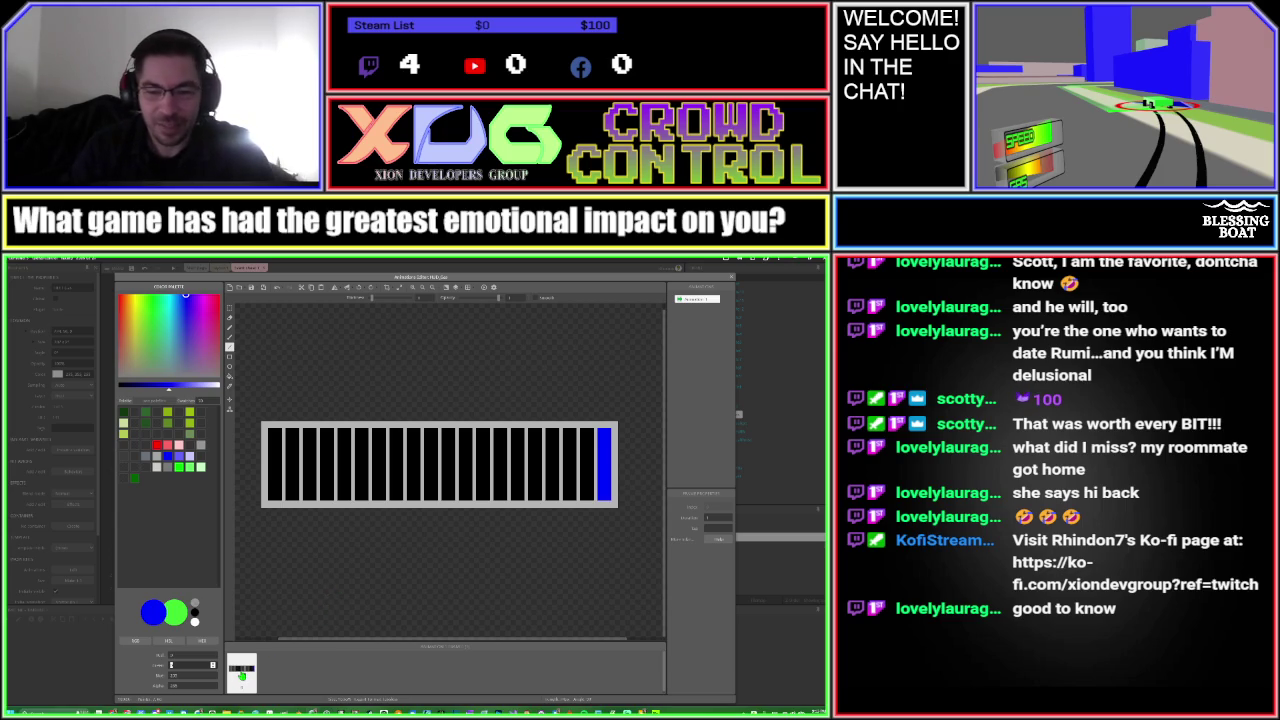
right_click(240, 671)
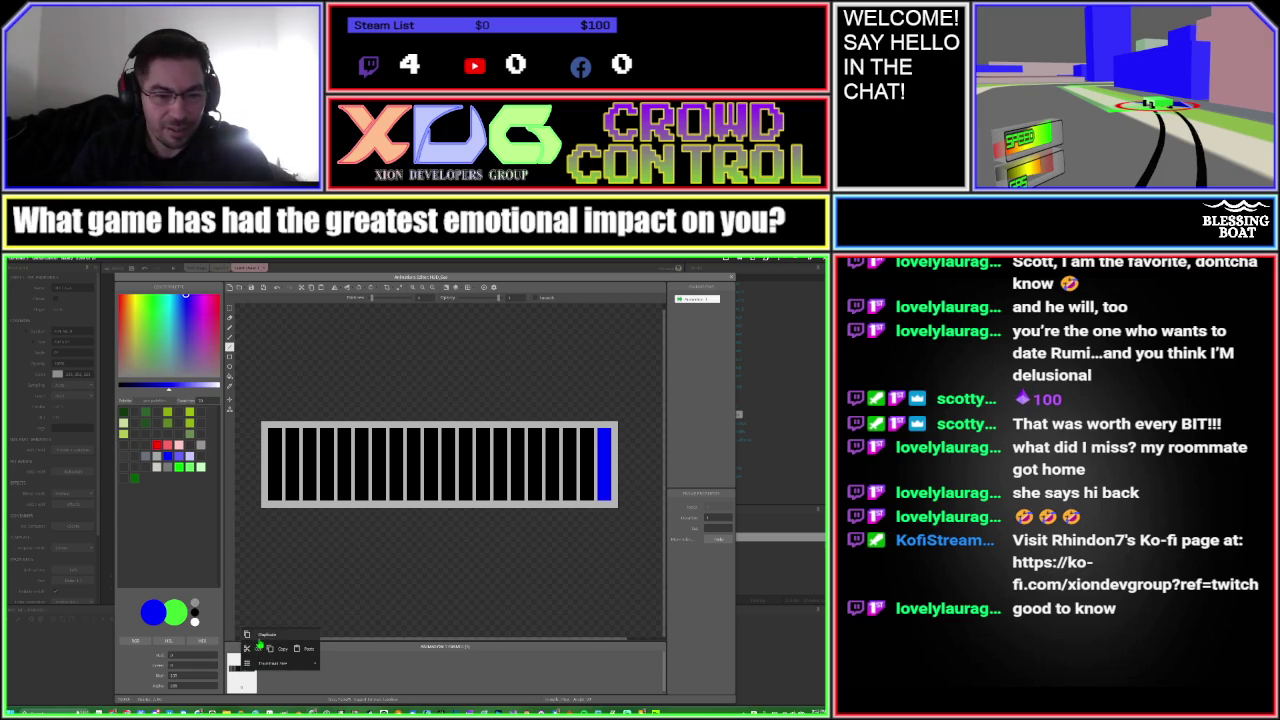
left_click(260, 635)
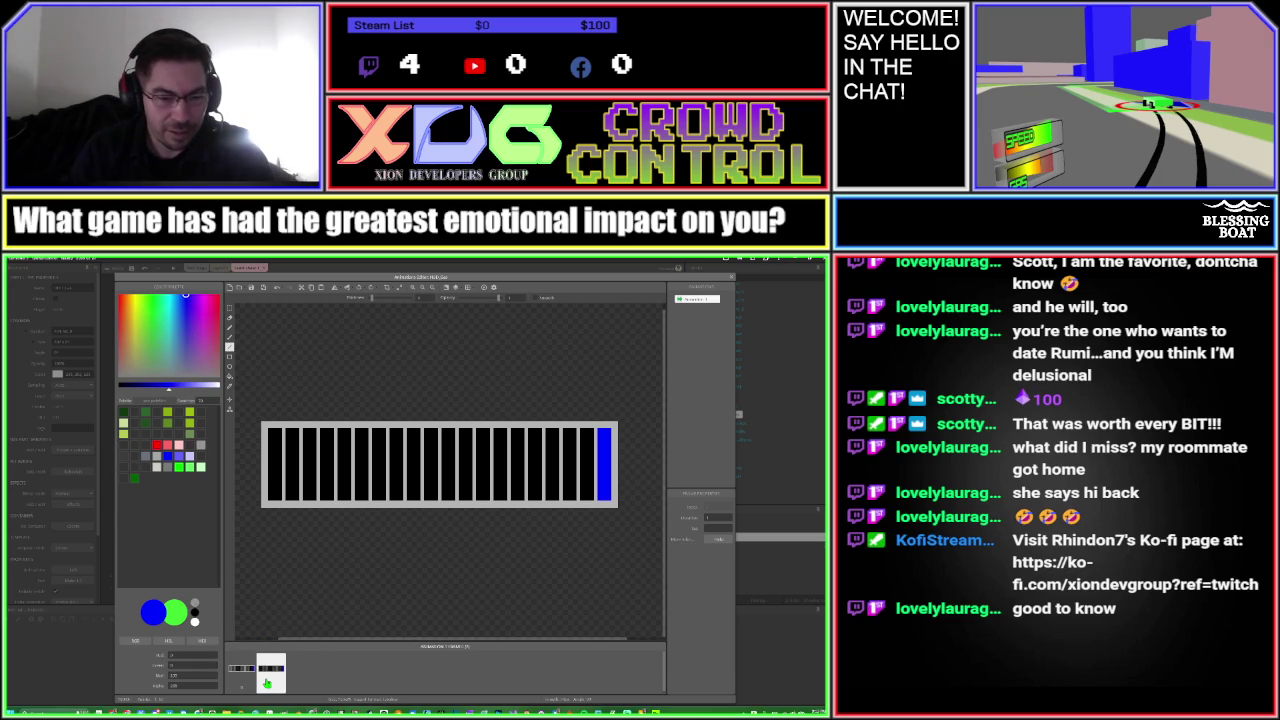
left_click(180, 655)
left_click(176, 665)
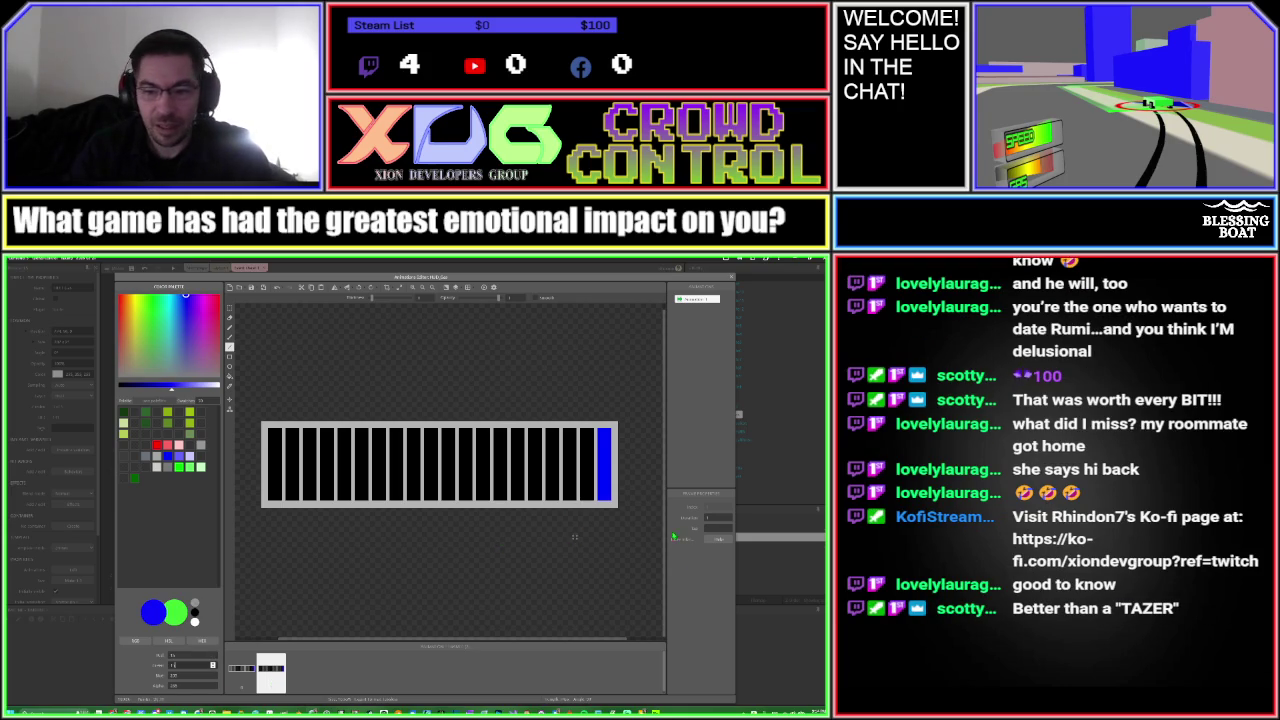
Bucket-fill the three bars left of the blue end with blue, tweaking the hue between fills
key("f")
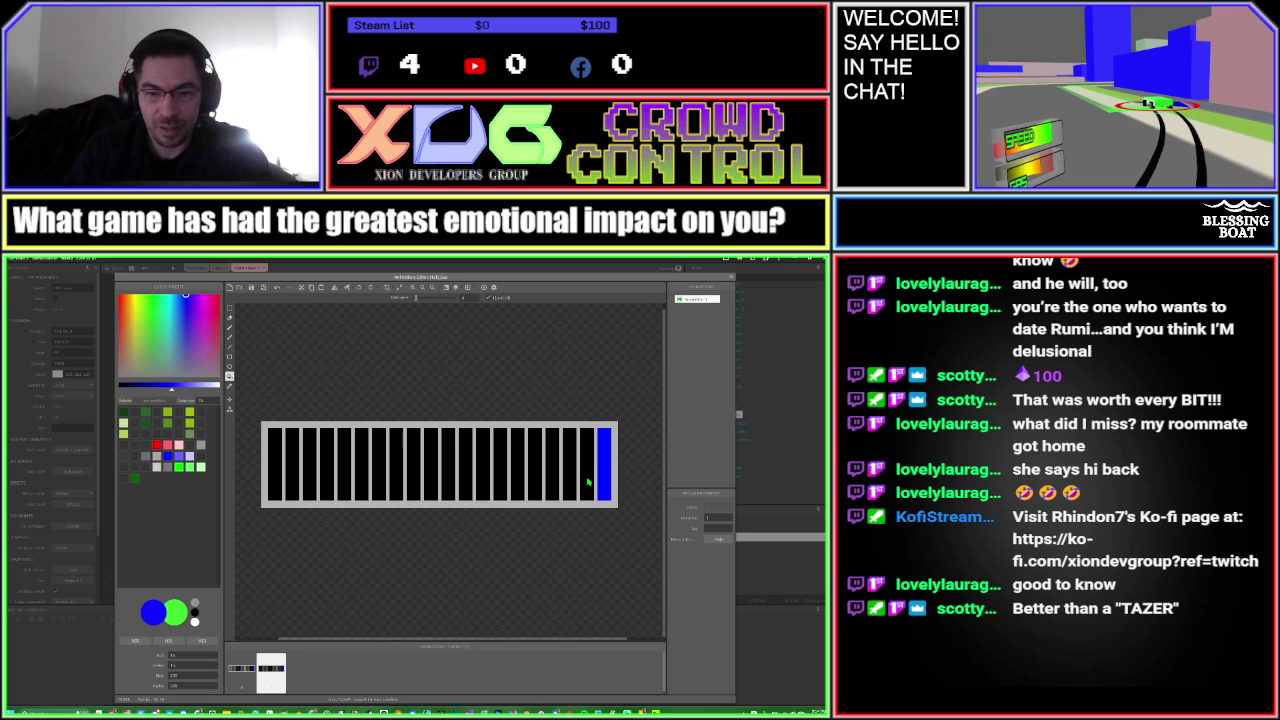
left_click(588, 482)
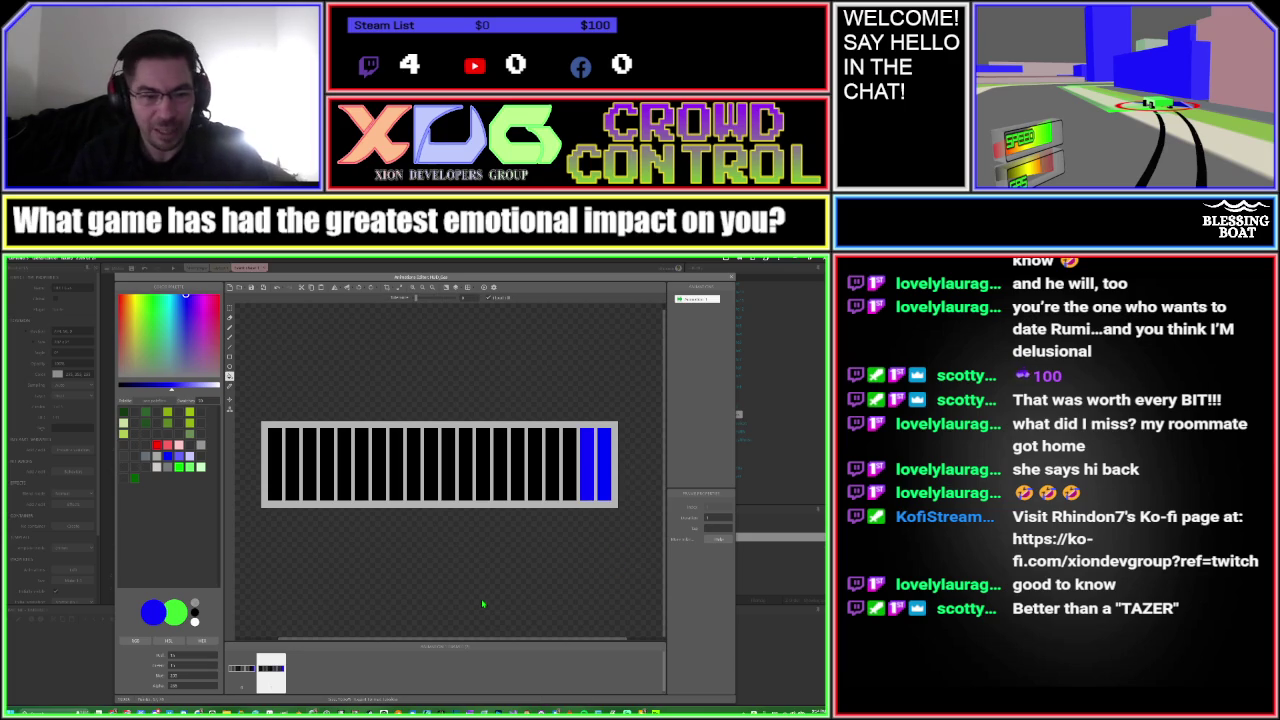
left_click(184, 655)
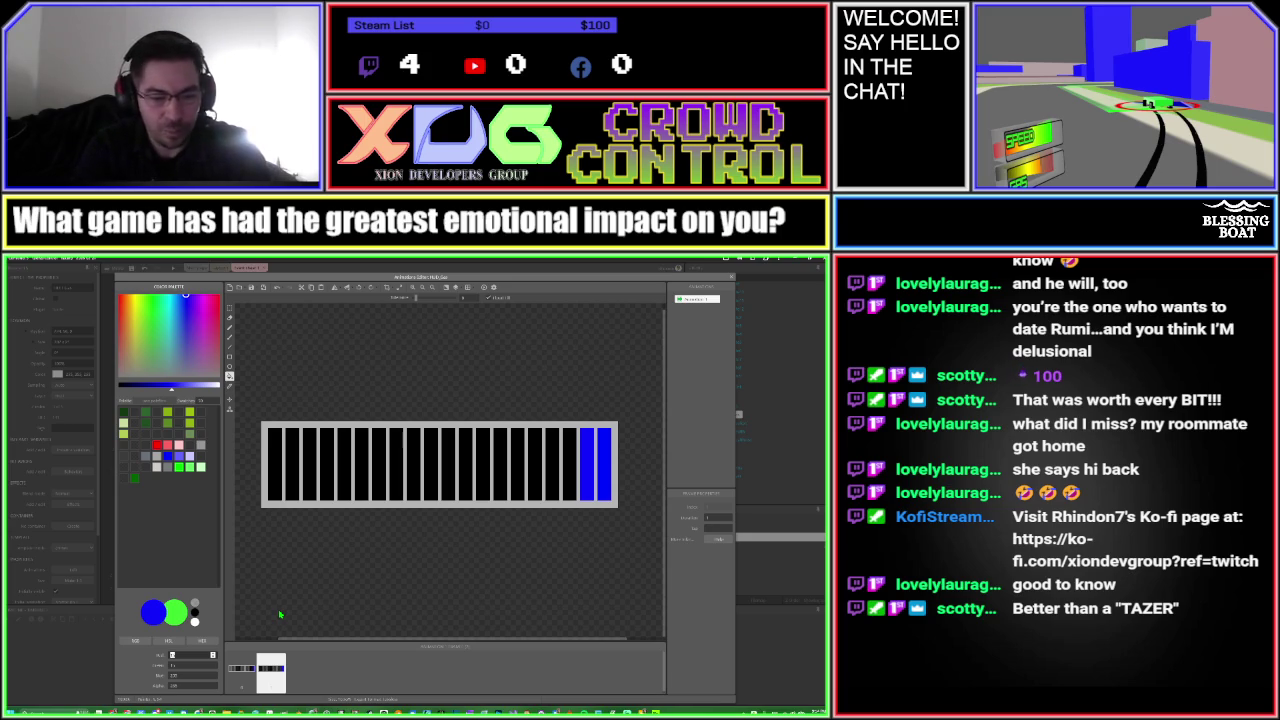
key("Tab")
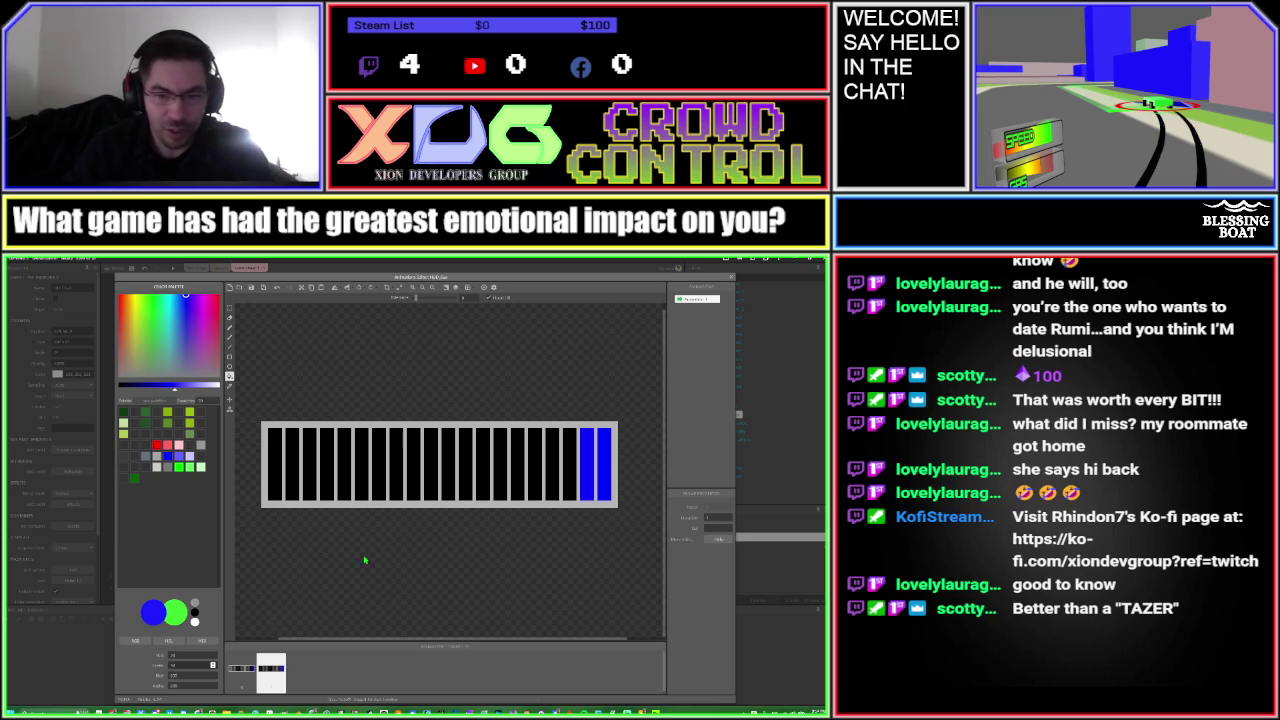
left_click(573, 463)
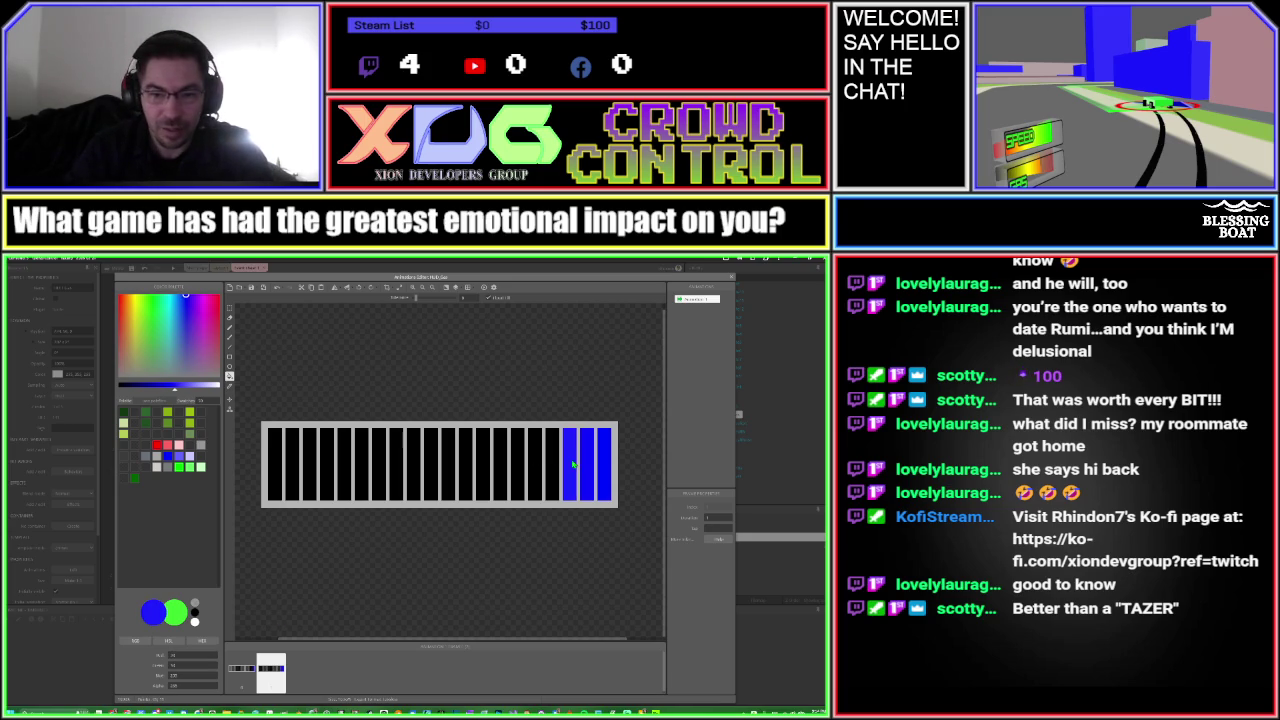
left_click(244, 669)
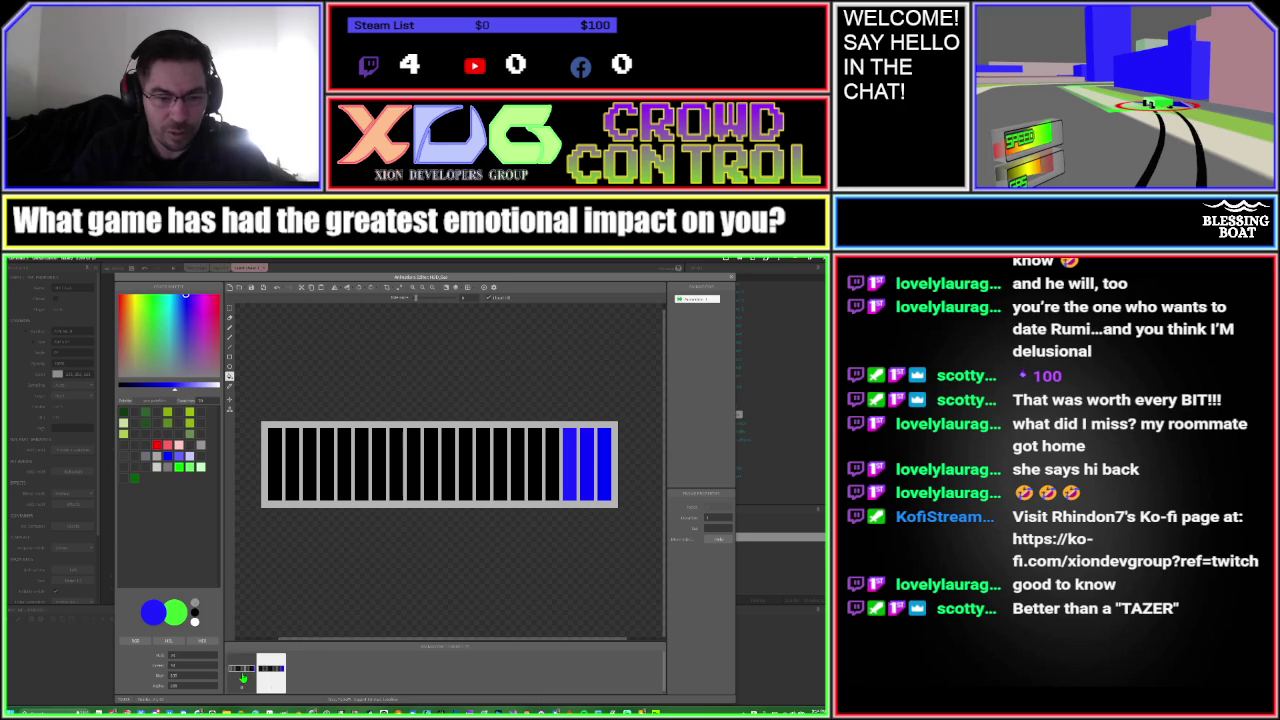
left_click(245, 671)
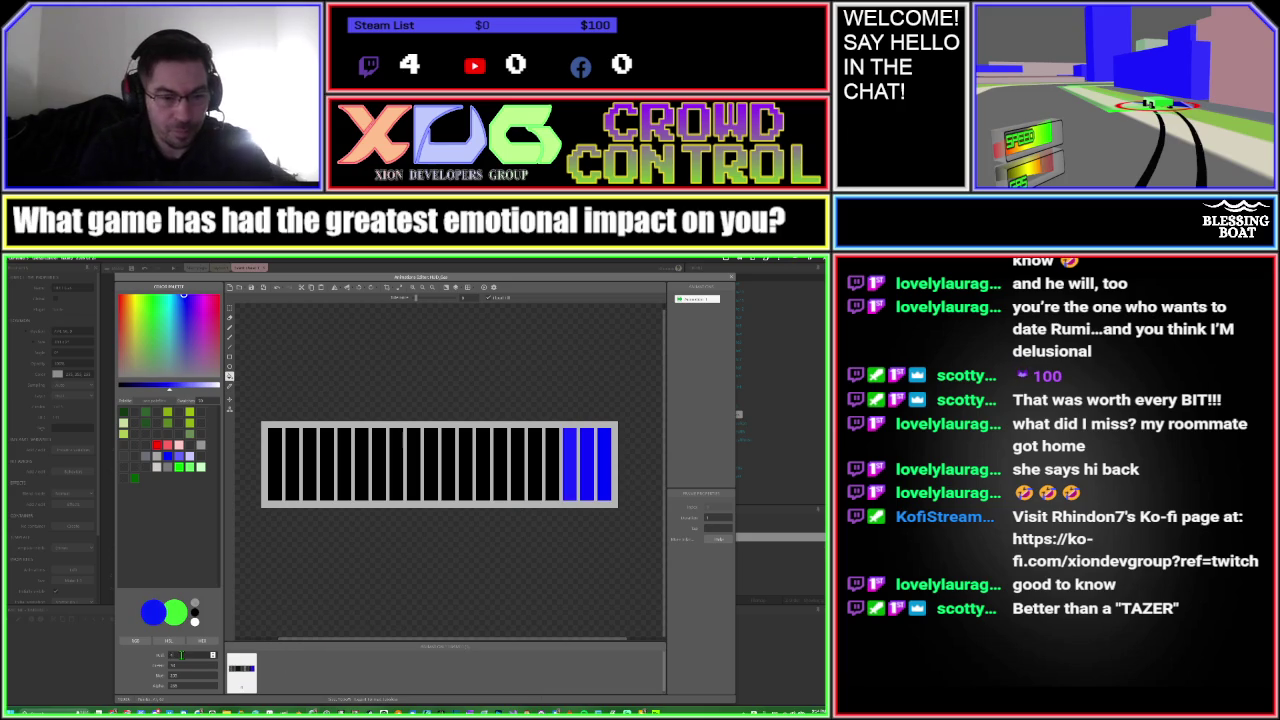
left_click(554, 492)
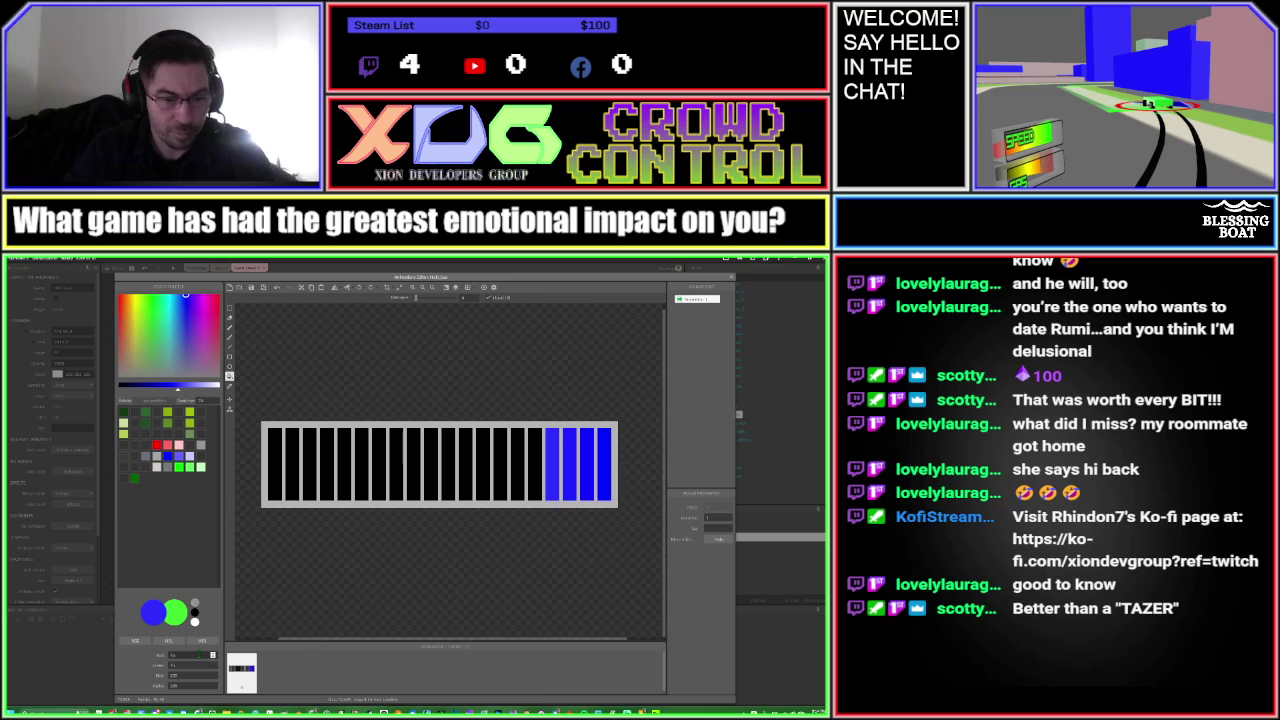
Fill the fifth through seventh bars from the right with progressively lighter blues
type("4")
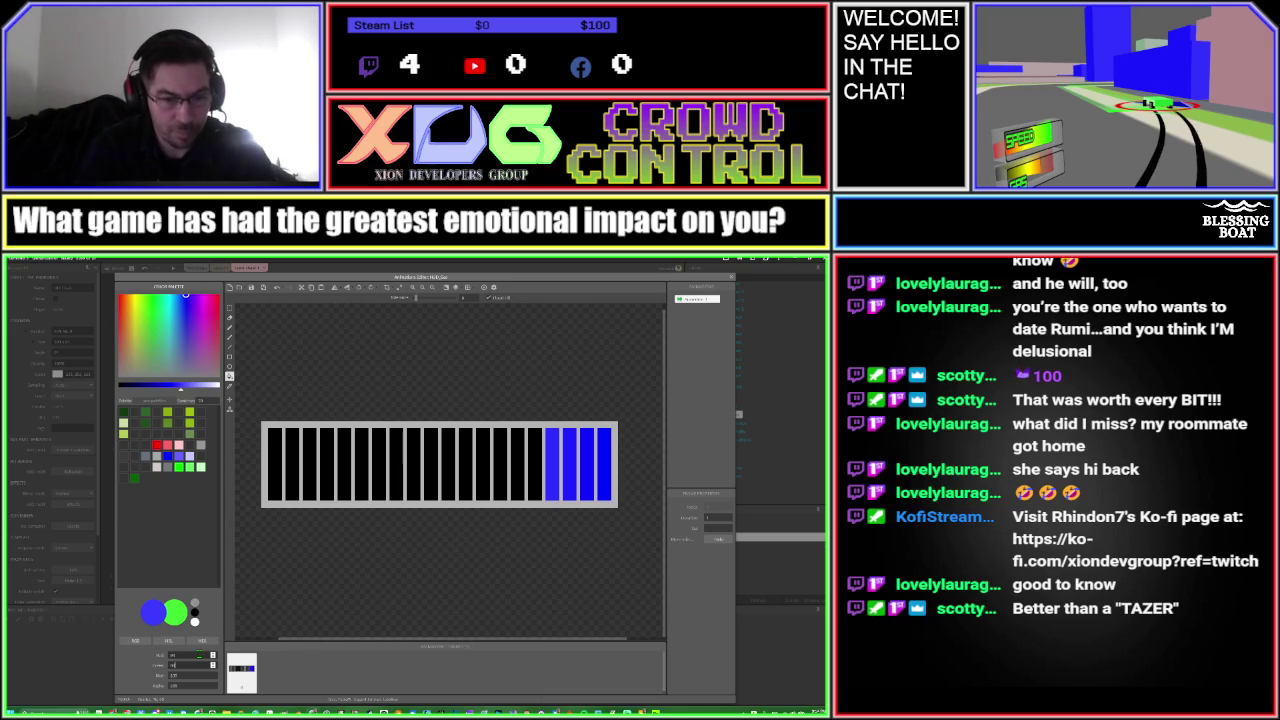
left_click(537, 476)
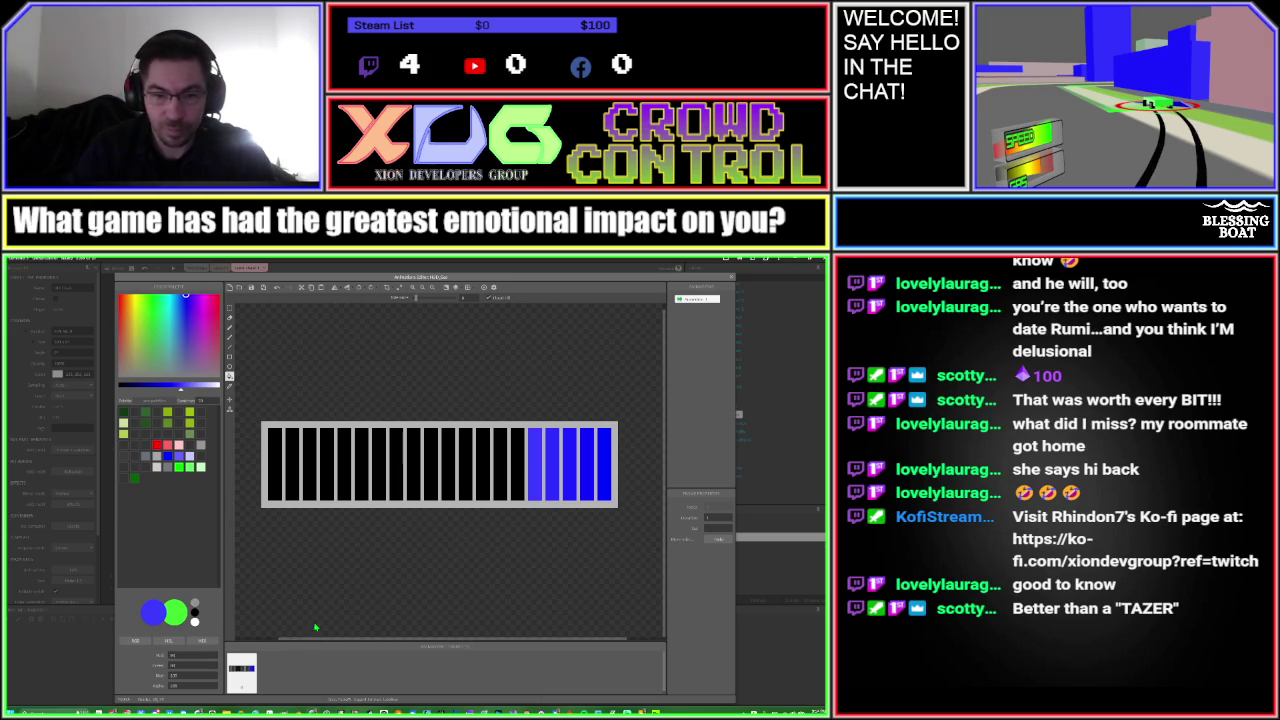
left_click(190, 655)
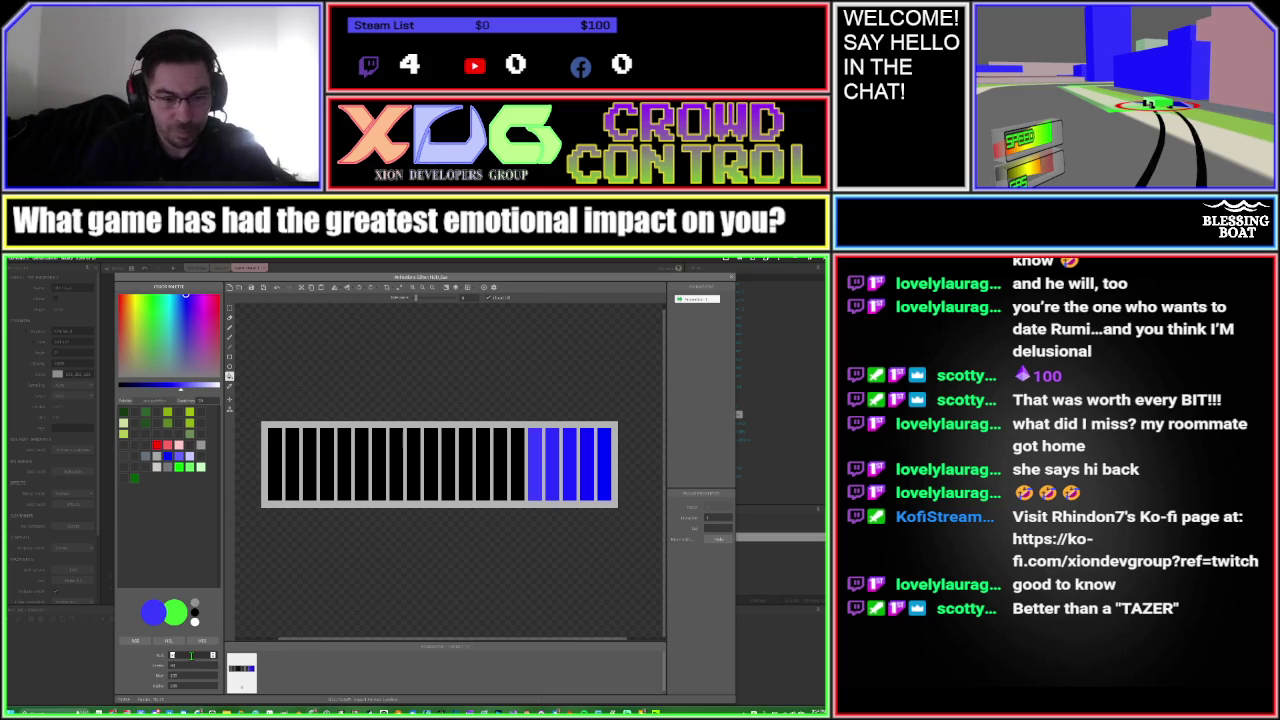
key("Tab")
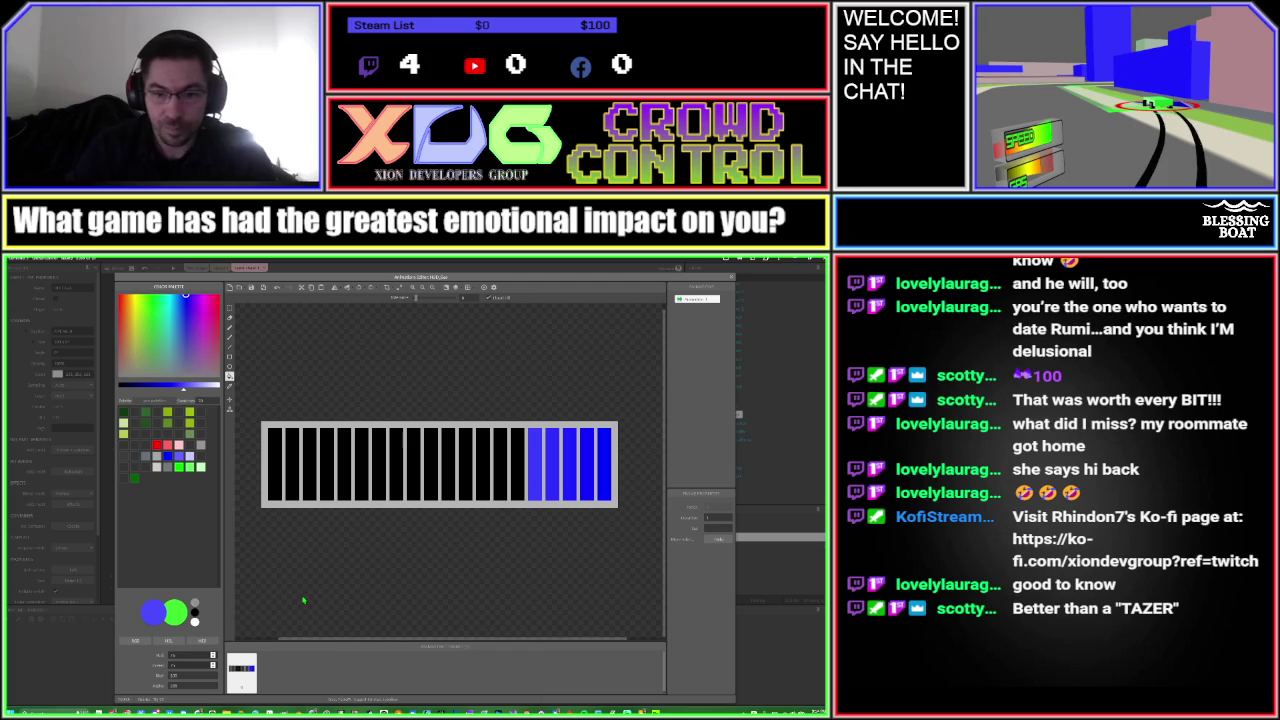
left_click(519, 490)
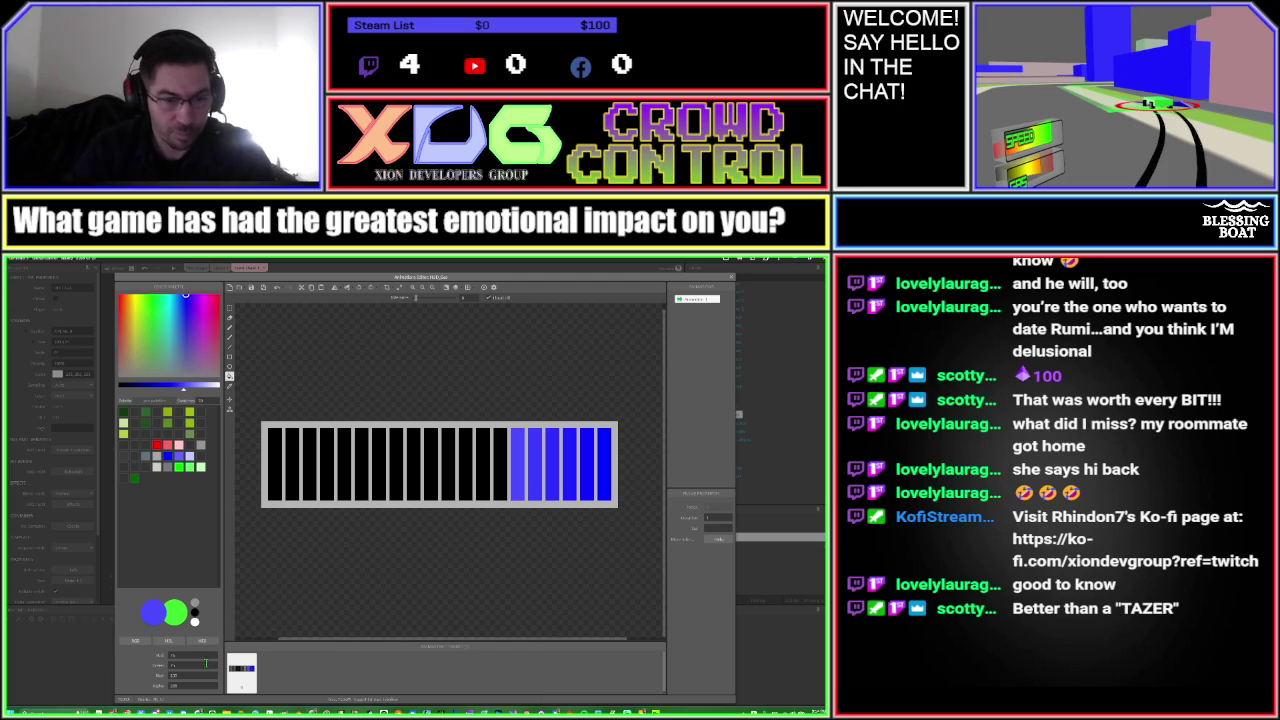
left_click(196, 655)
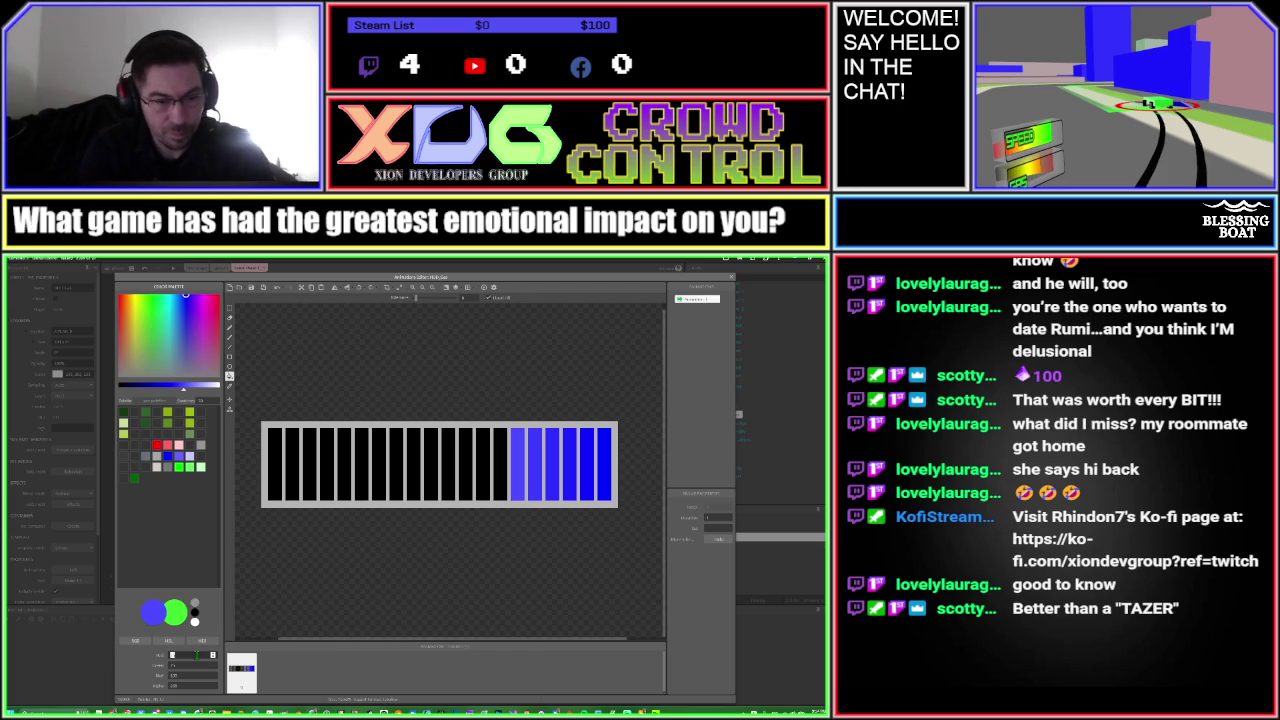
key("Tab")
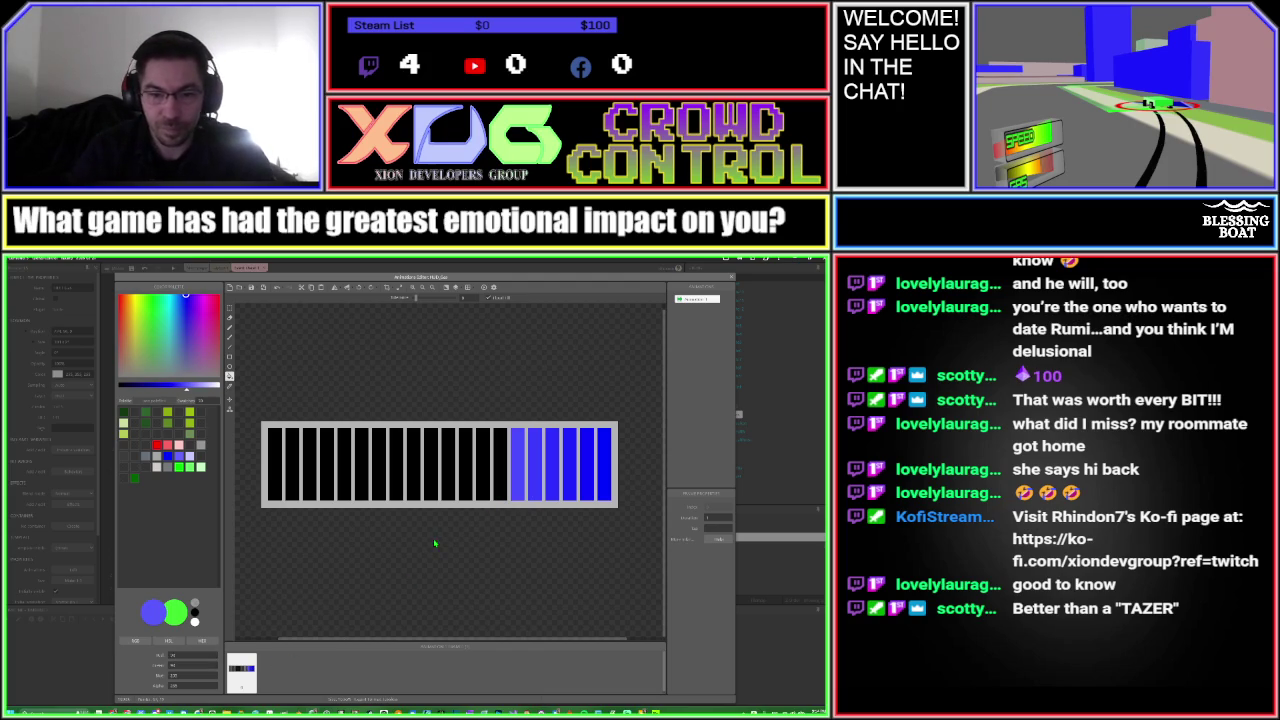
left_click(499, 489)
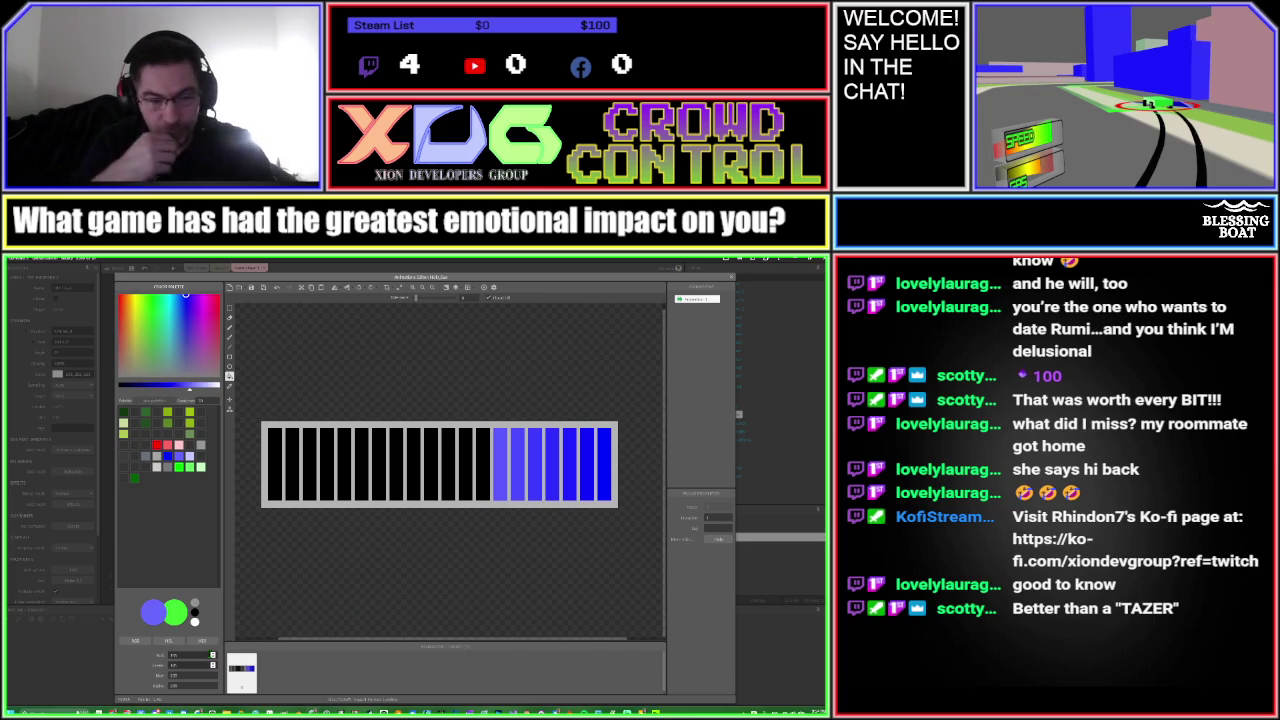
Fill three more bars leftward in lighter blue, then set the hue to 250
left_click(483, 481)
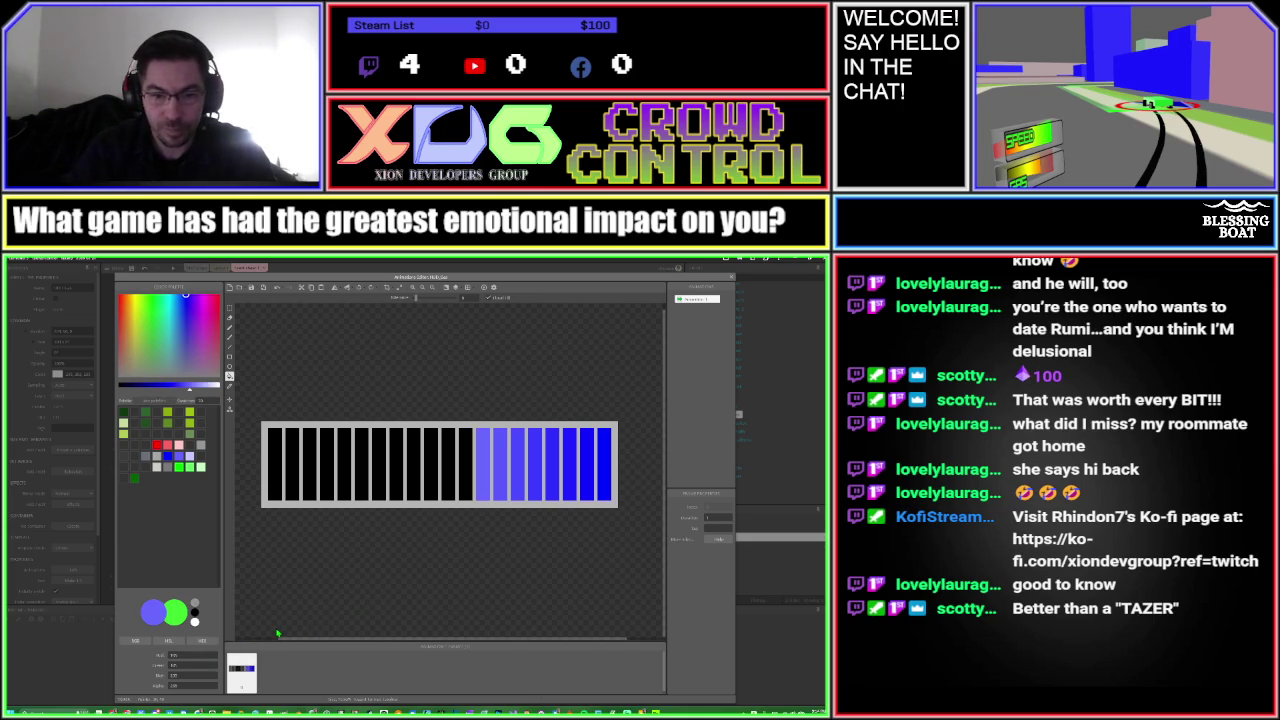
double_click(183, 655)
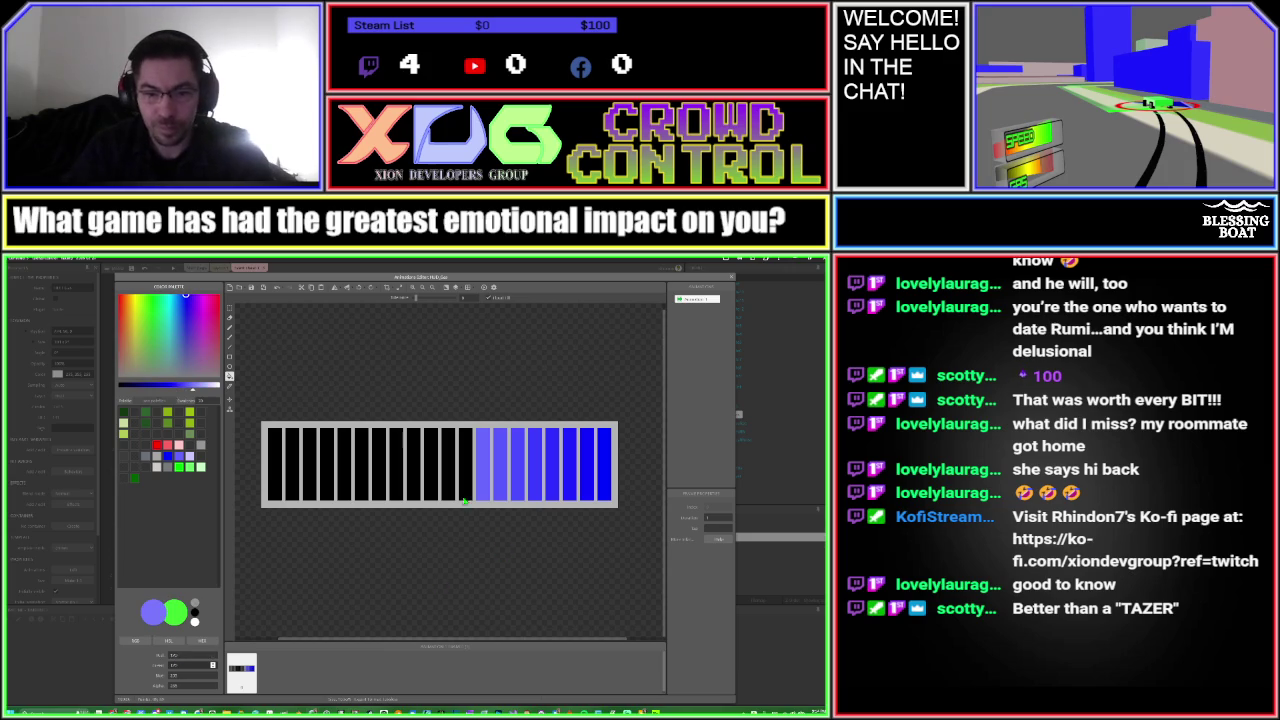
left_click(465, 495)
double_click(203, 655)
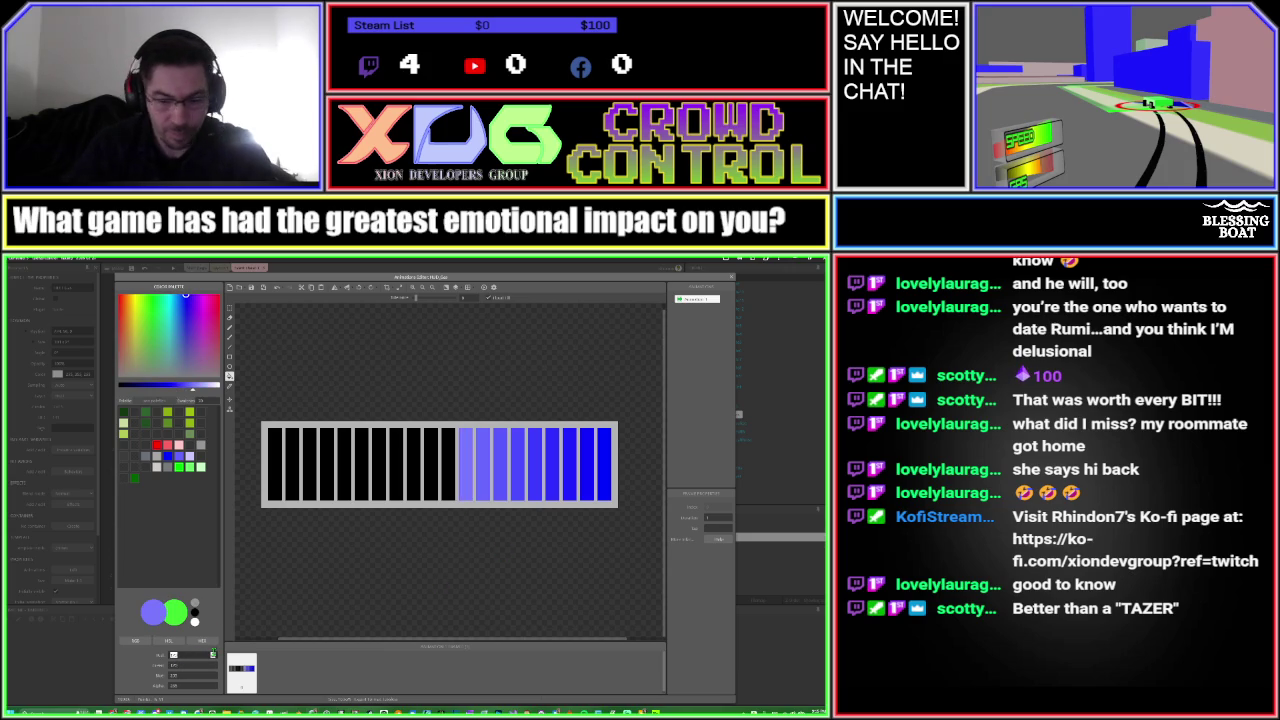
key("Tab")
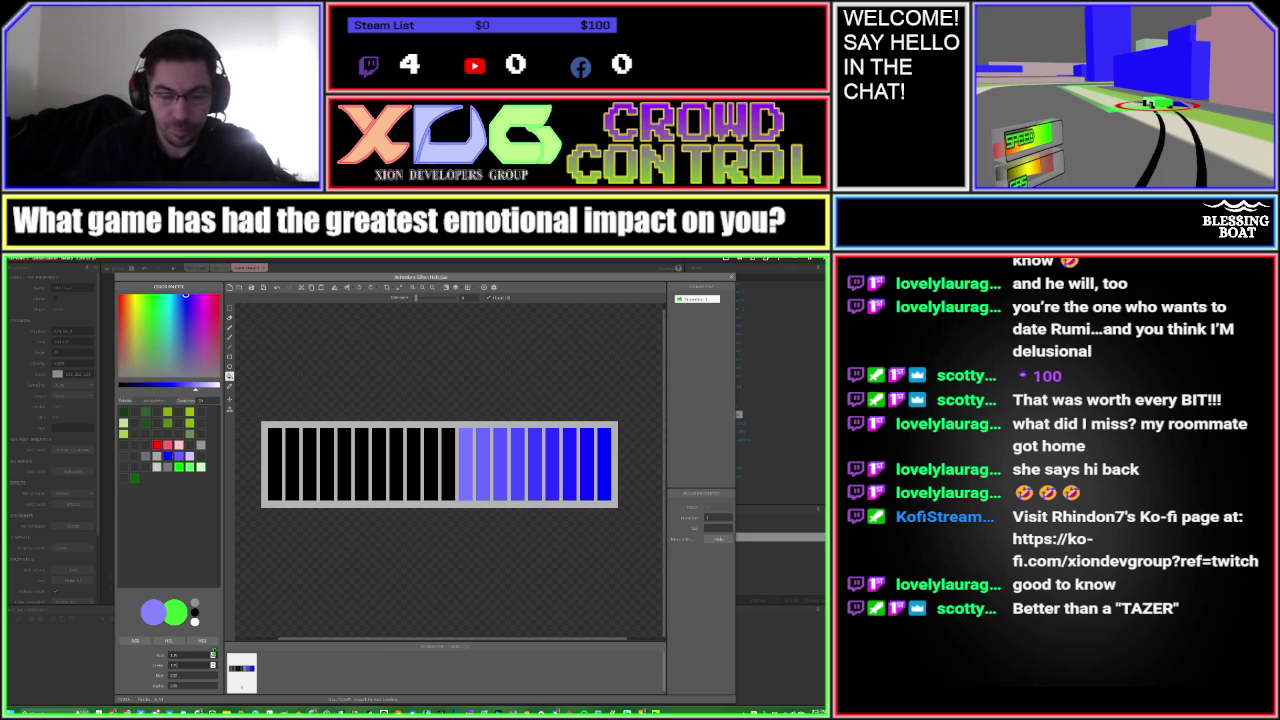
left_click(453, 487)
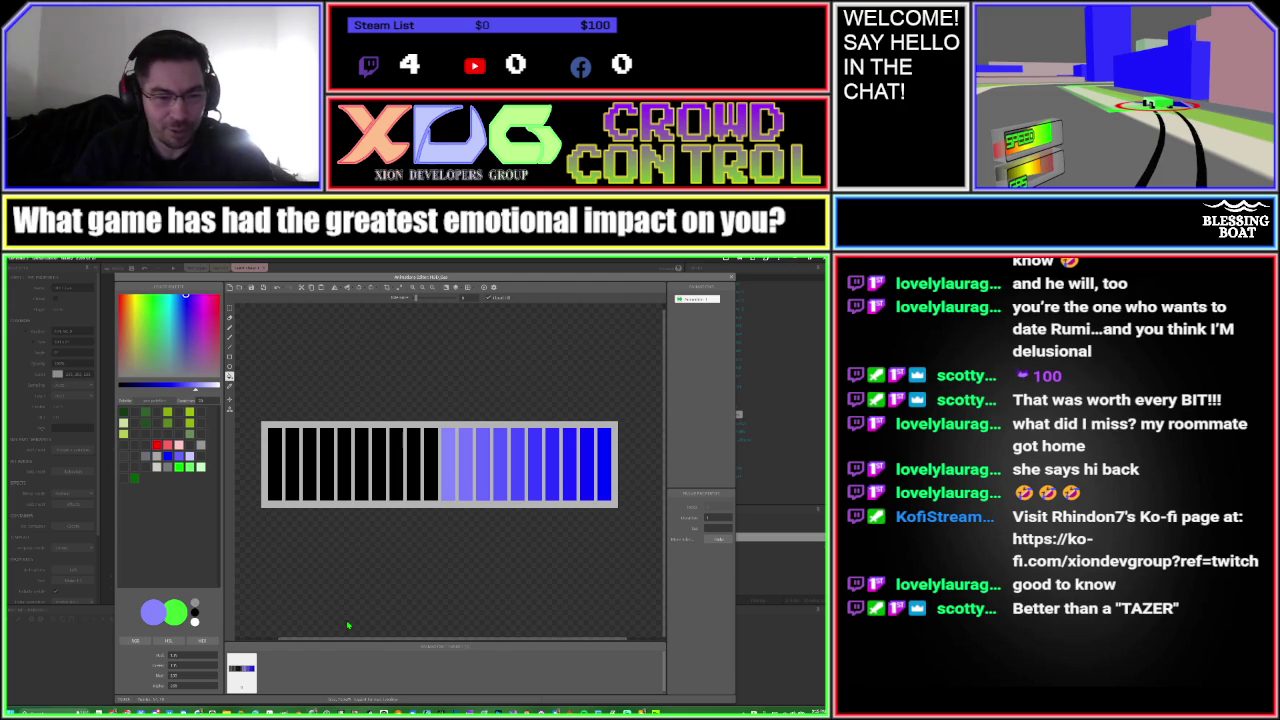
double_click(187, 655)
type("250")
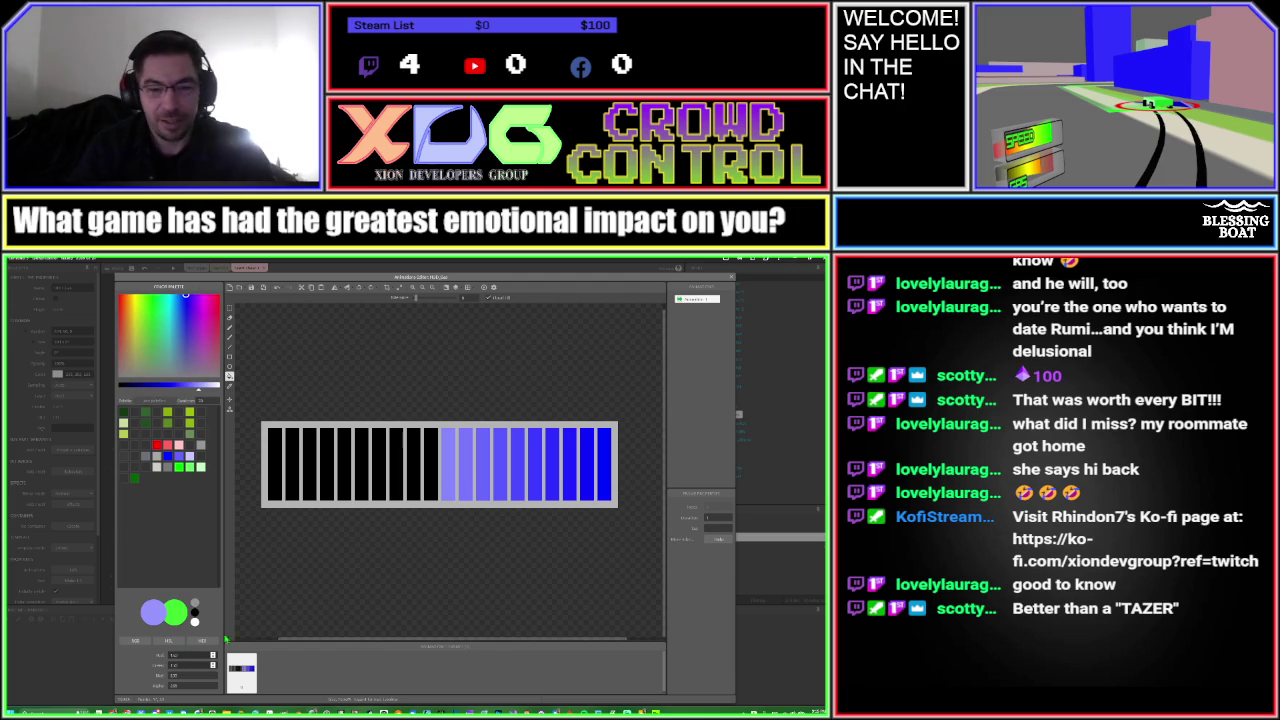
Fill the next four black bars leftward with pale blues, using hue values 250, 195 and 175
left_click(428, 484)
double_click(186, 655)
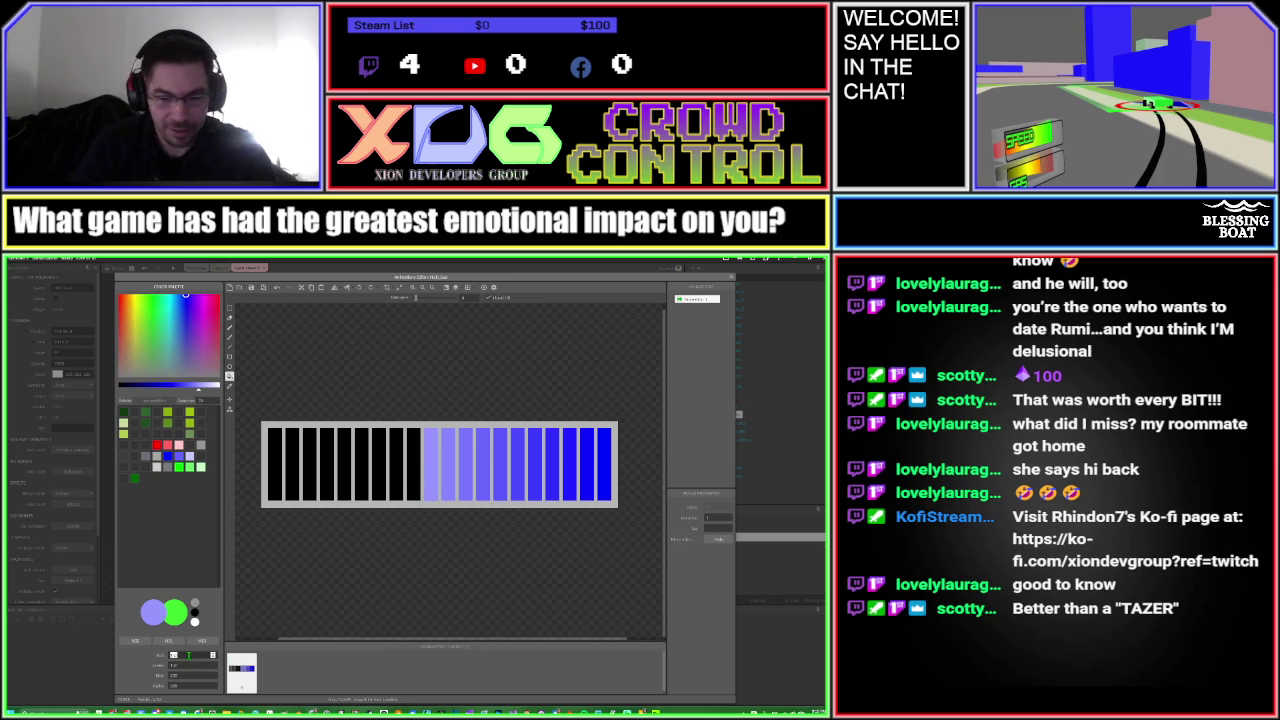
type("250")
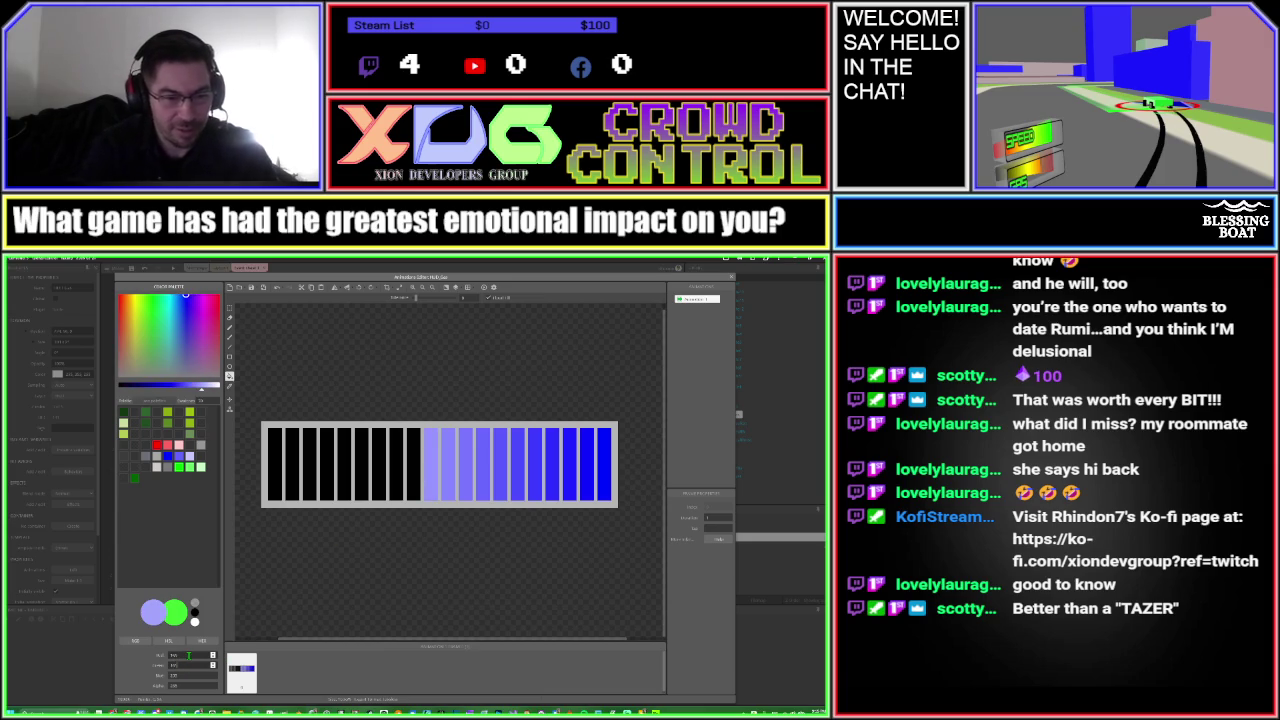
left_click(418, 490)
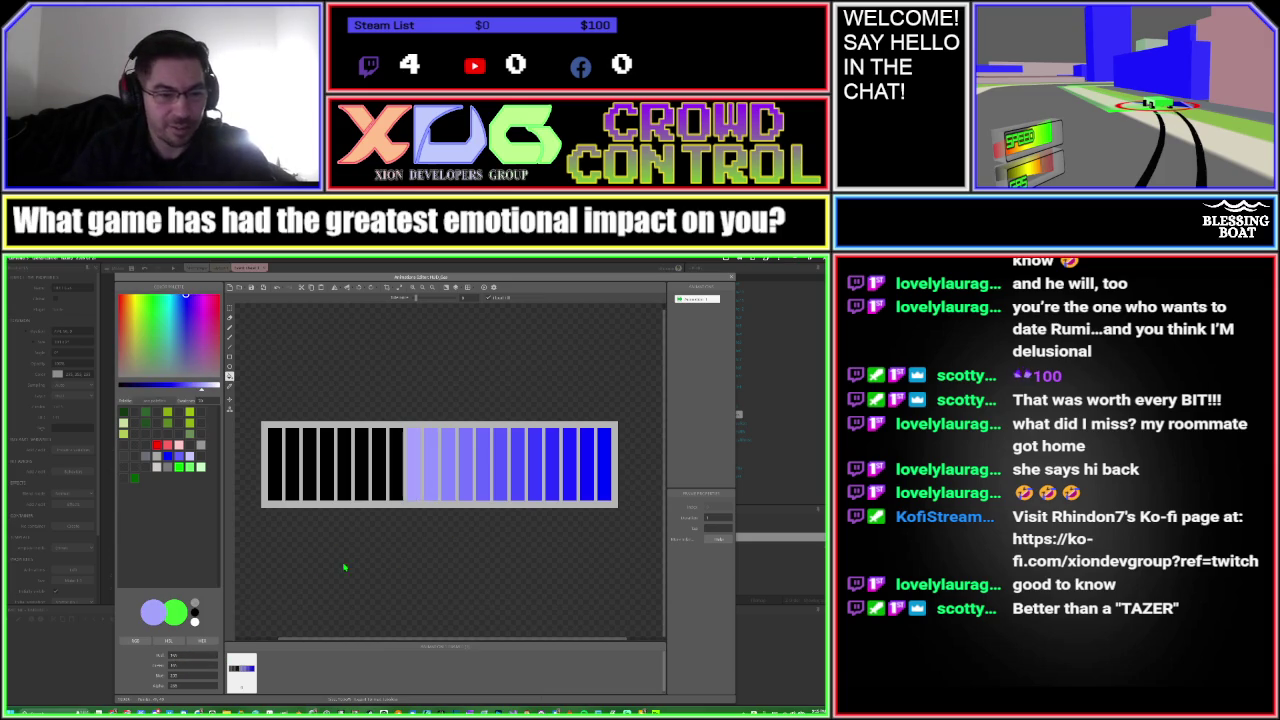
type("195")
key("Return")
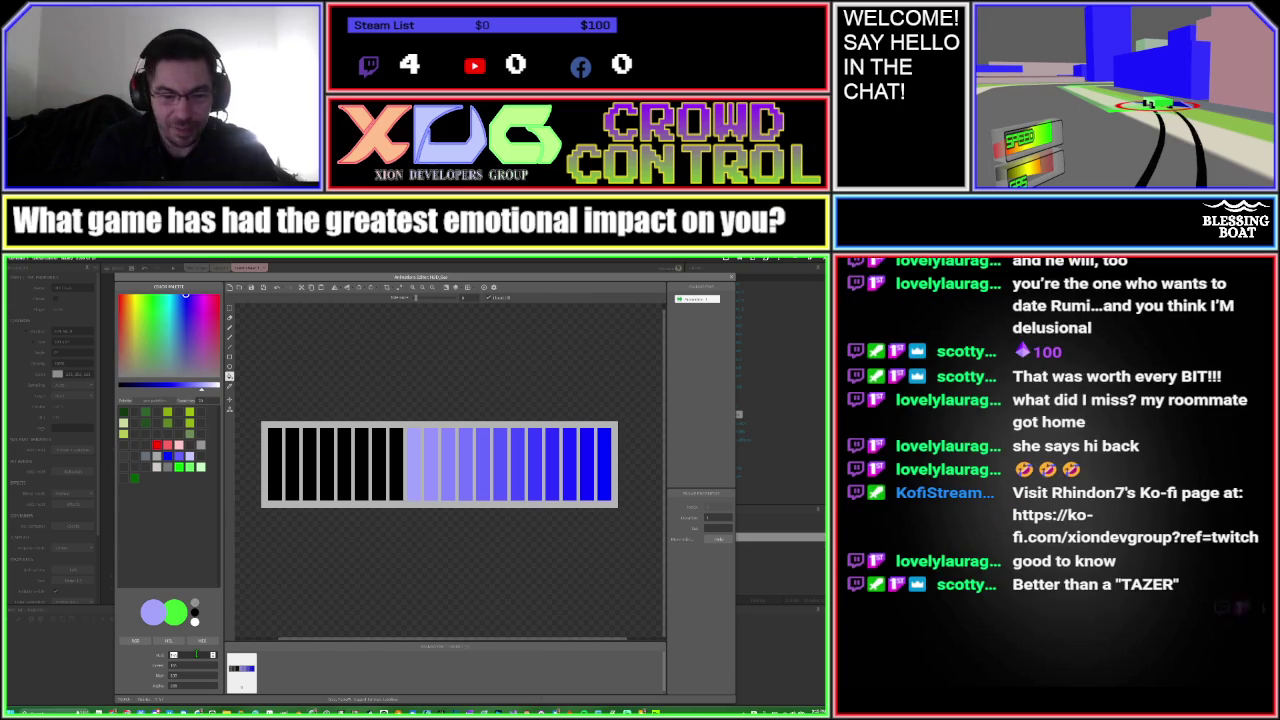
type("250")
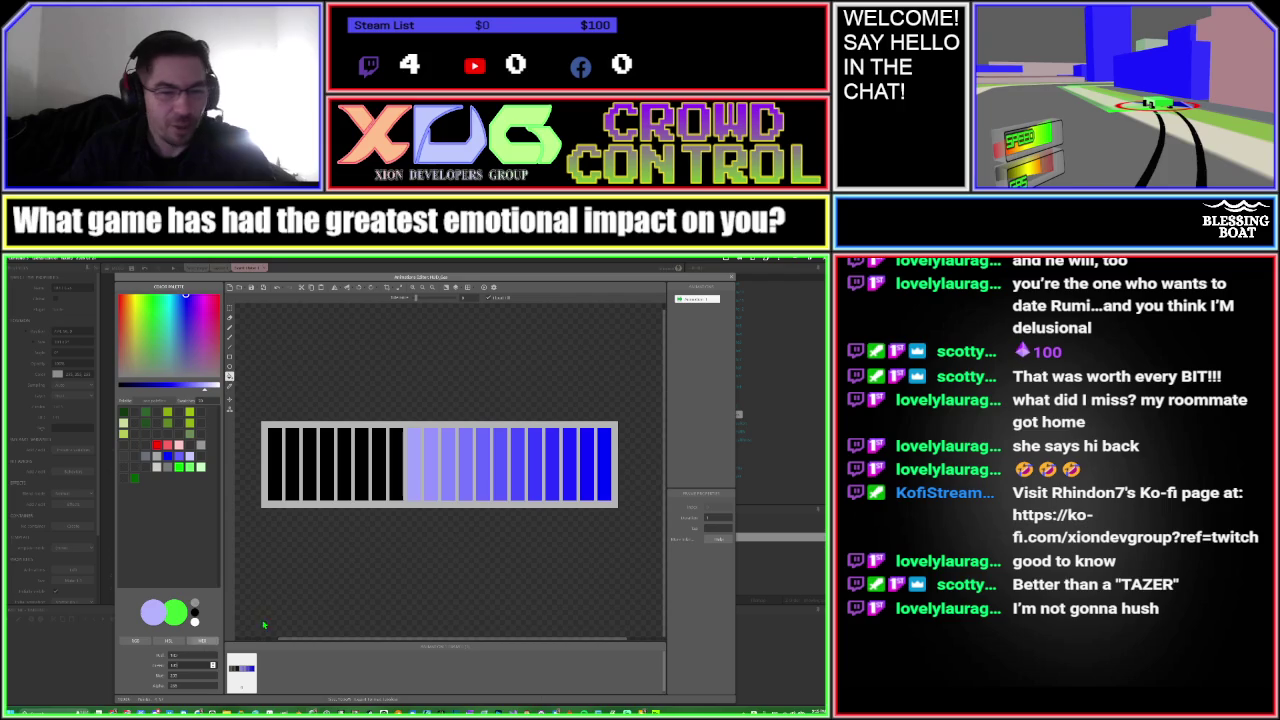
left_click(397, 490)
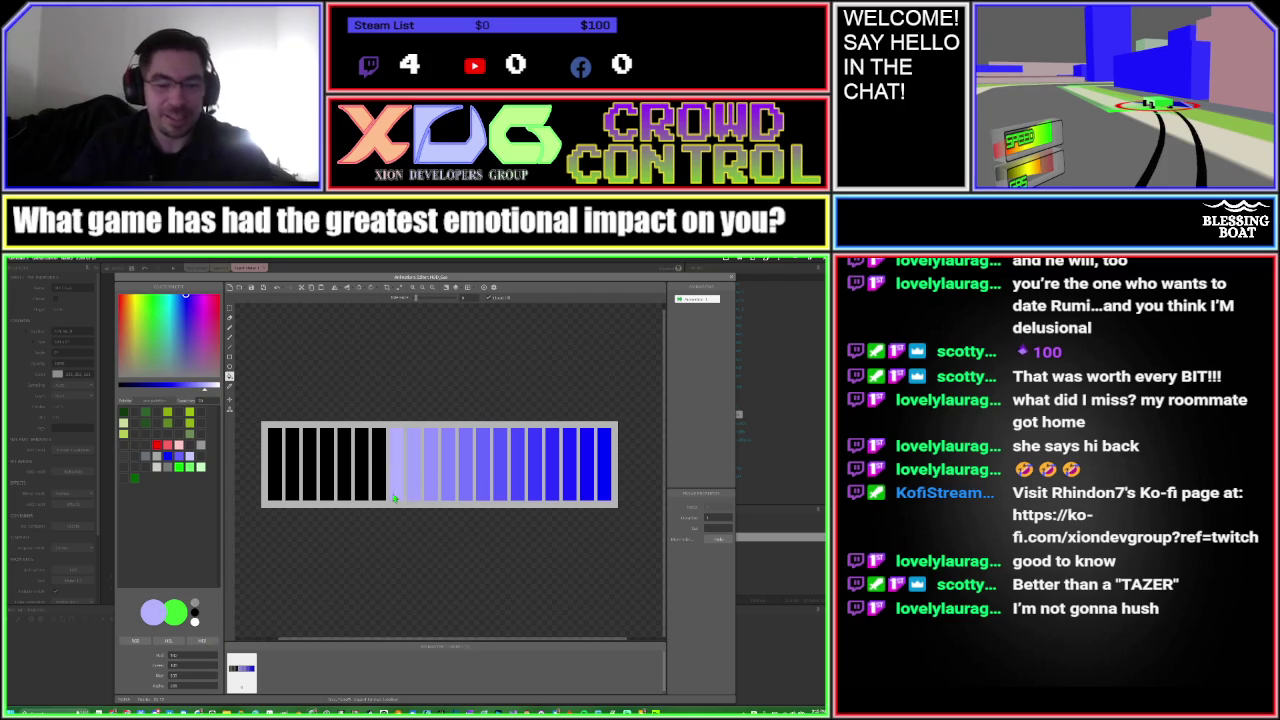
double_click(195, 656)
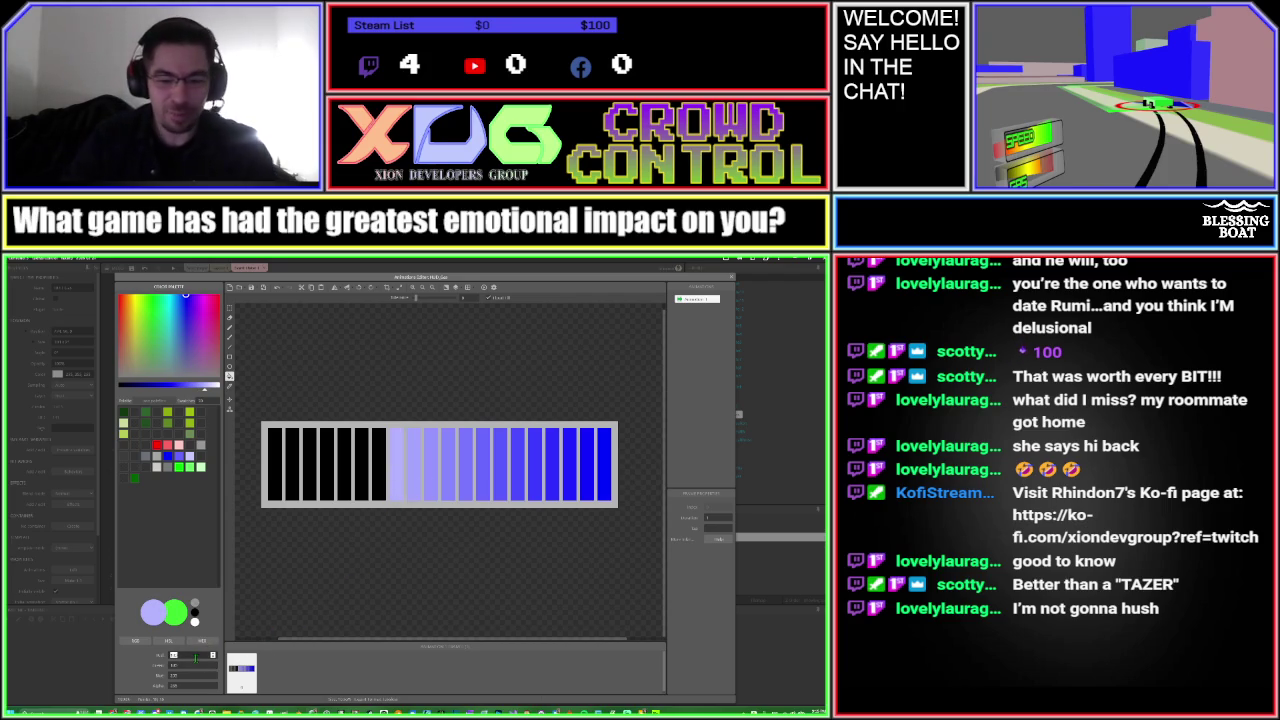
type("175")
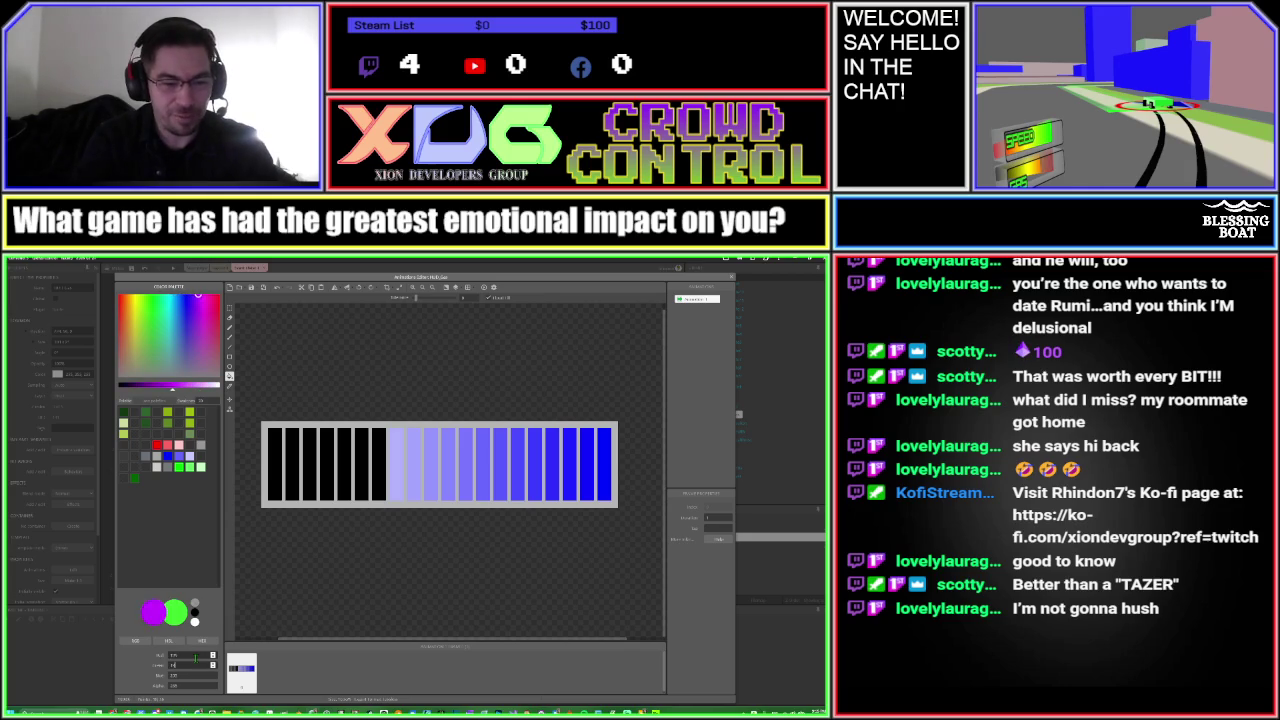
left_click(378, 484)
Fill the remaining bars to the left end in pale lavender, using hue 240 then 300
double_click(203, 655)
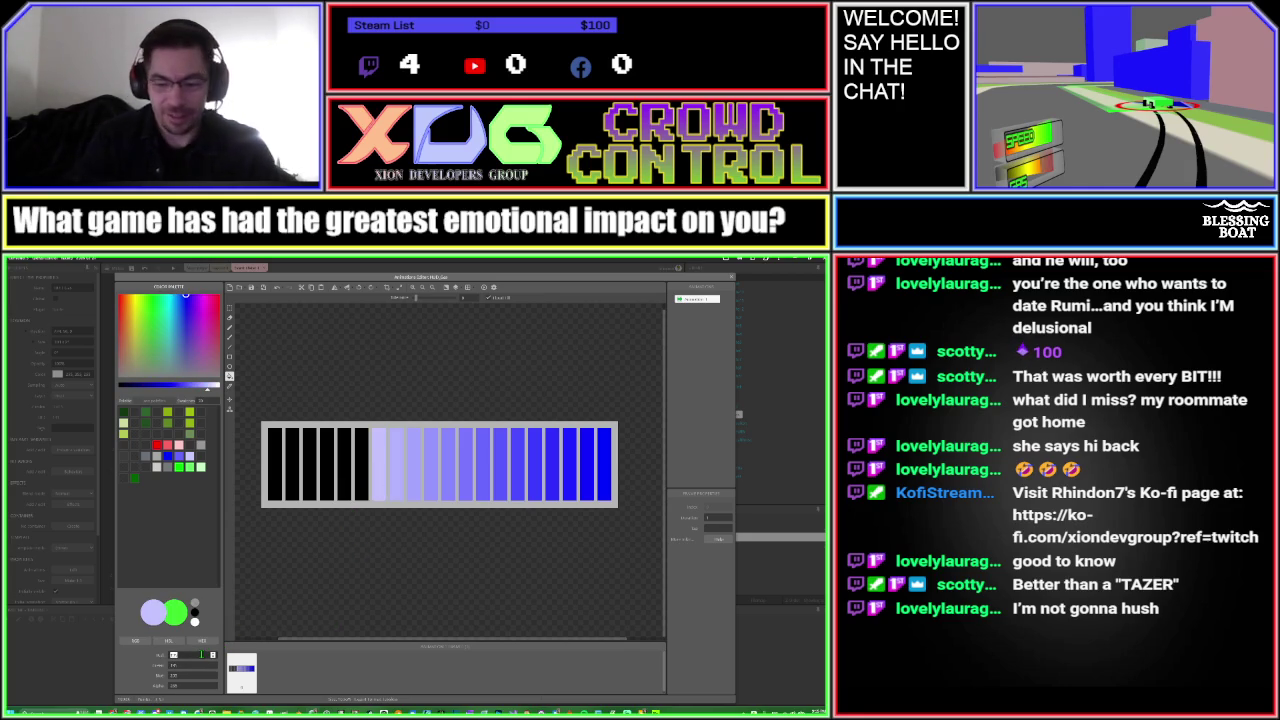
type("240")
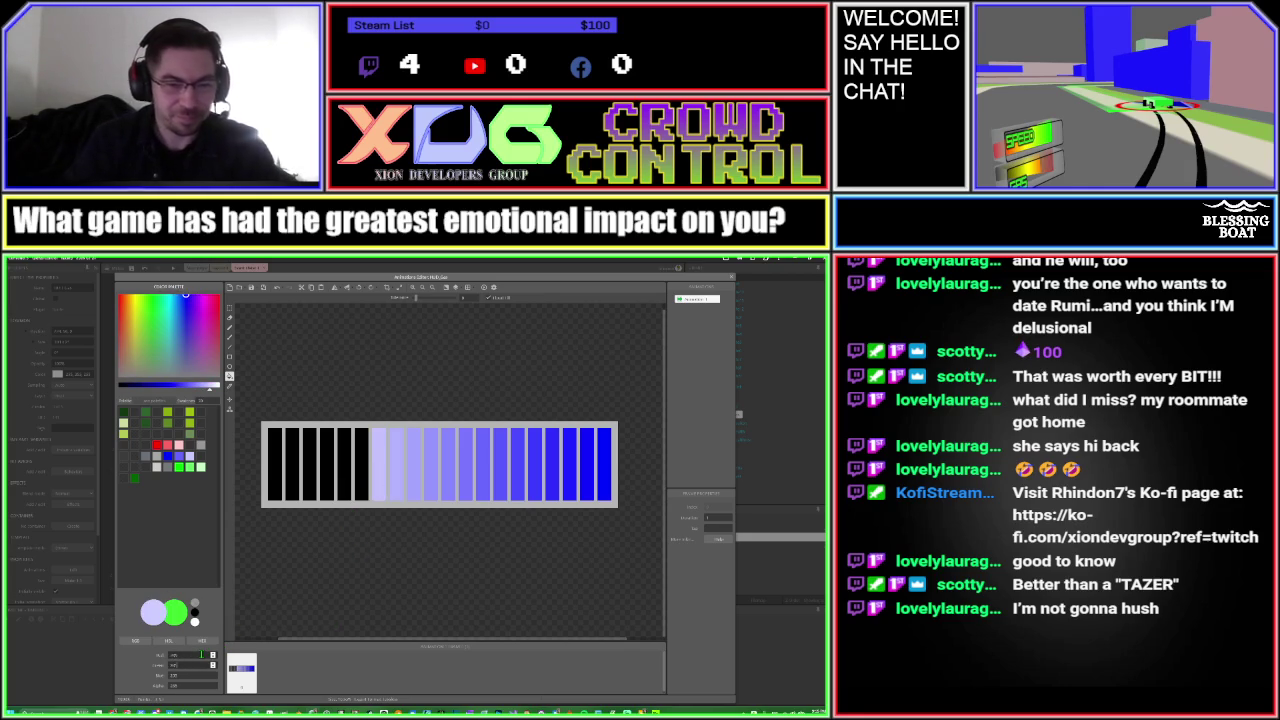
left_click(362, 484)
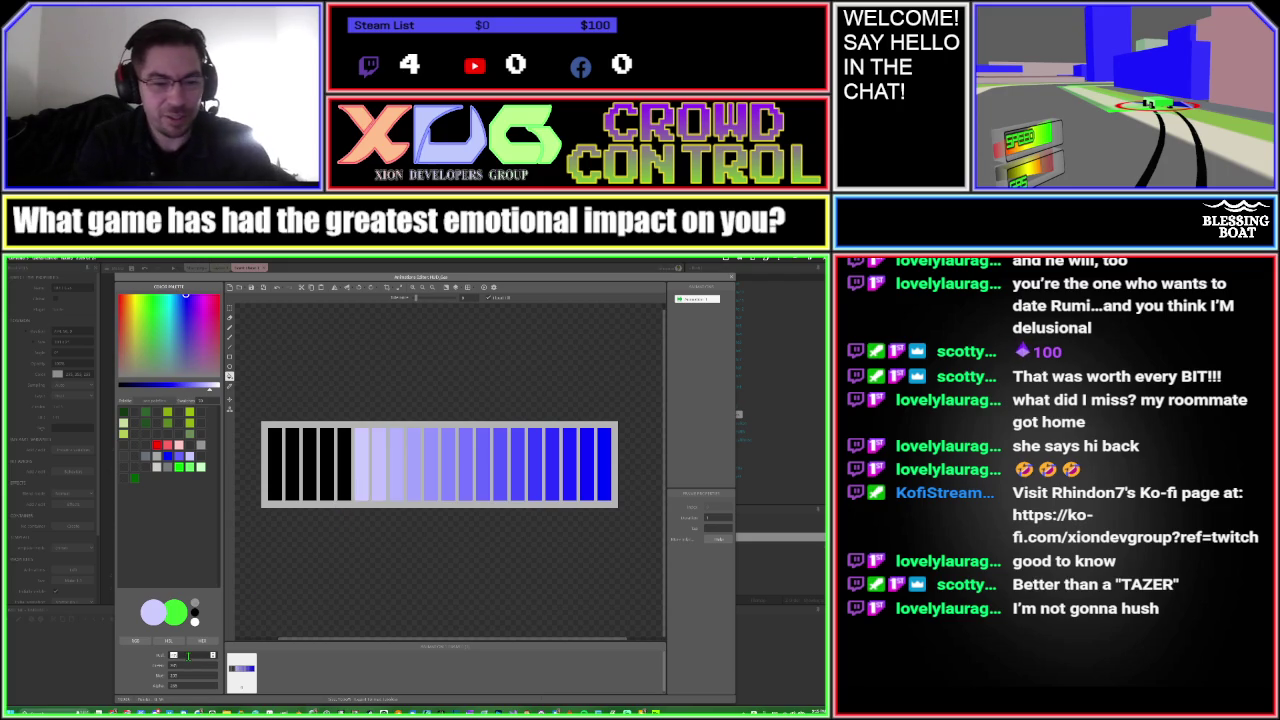
key("Return")
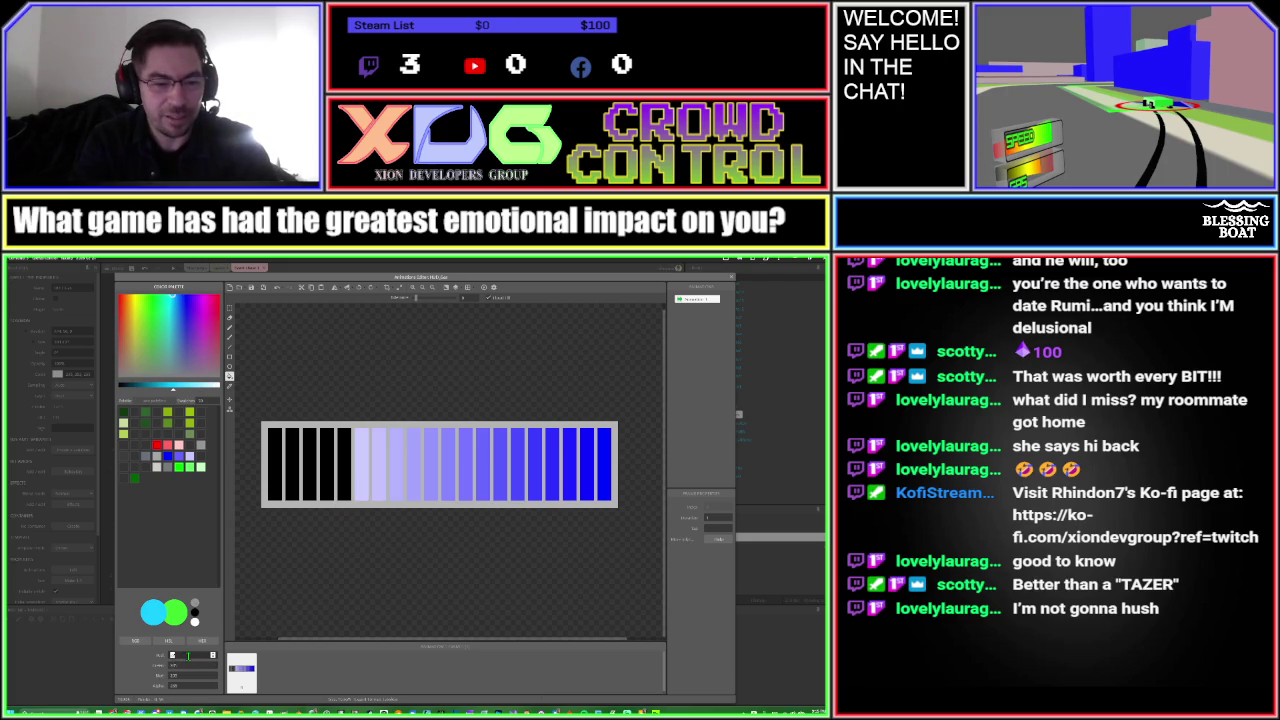
type("240")
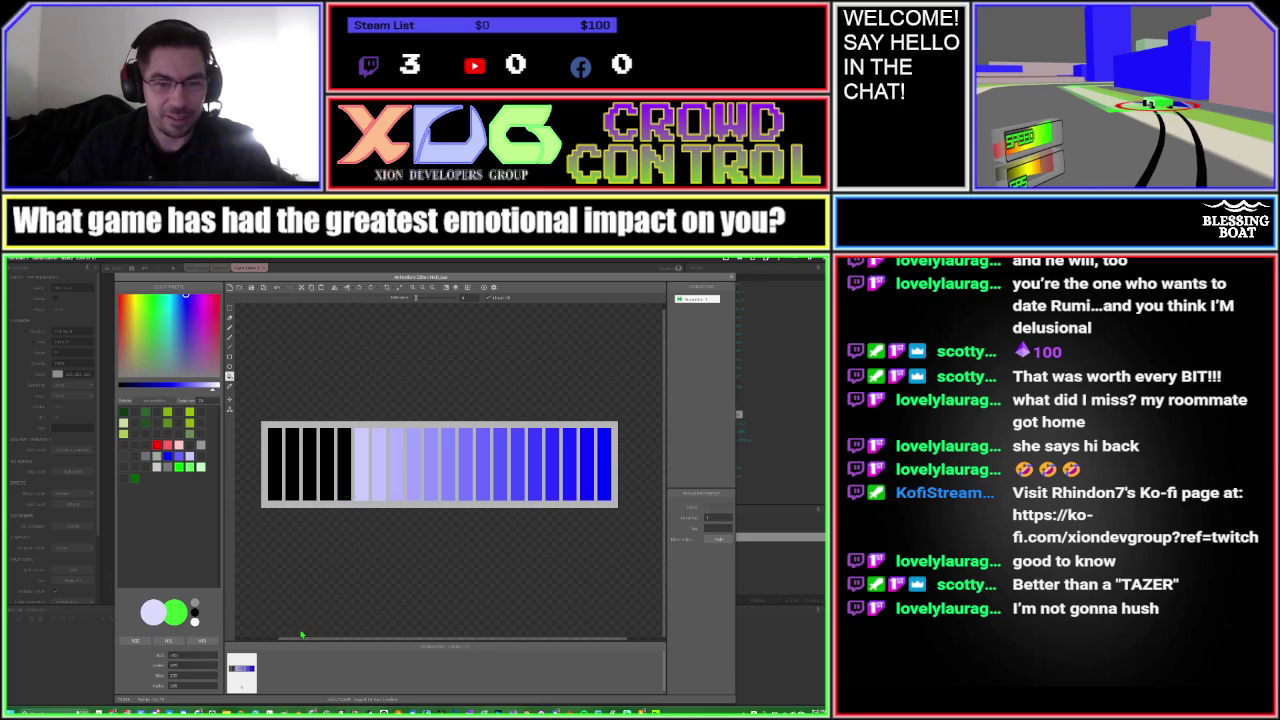
left_click(344, 465)
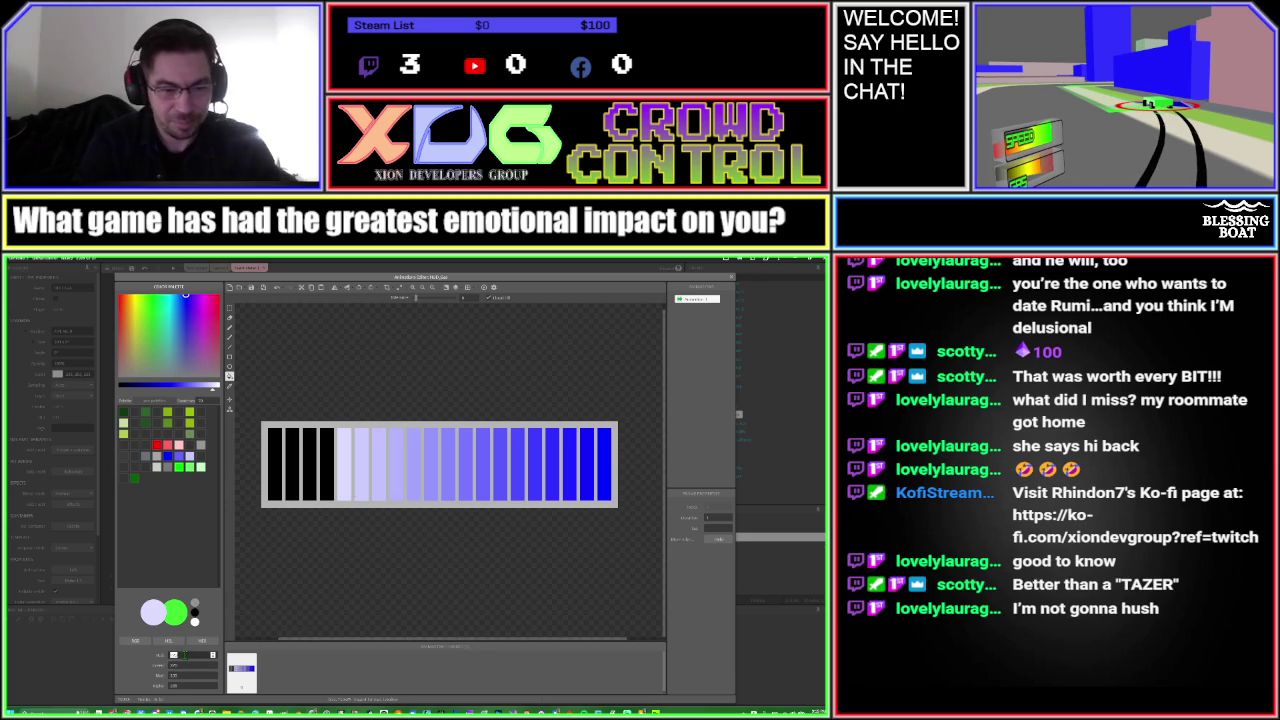
scroll(183, 655, "up", 2)
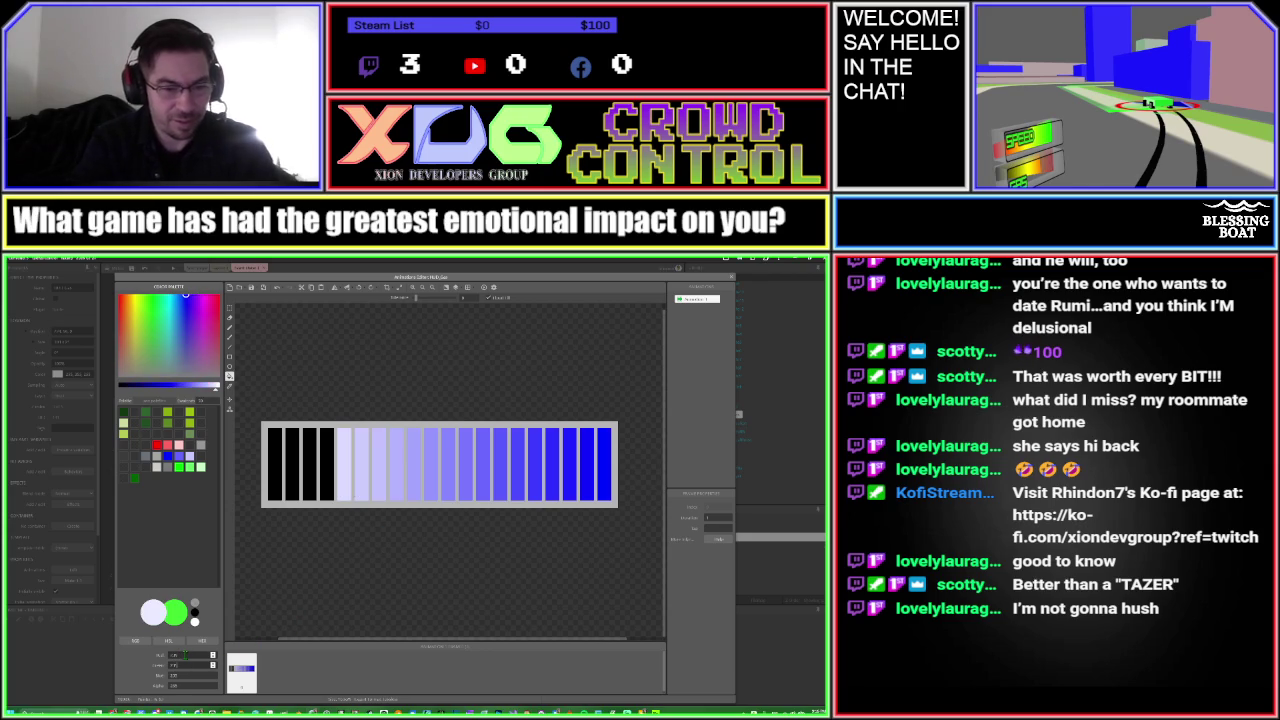
left_click(325, 487)
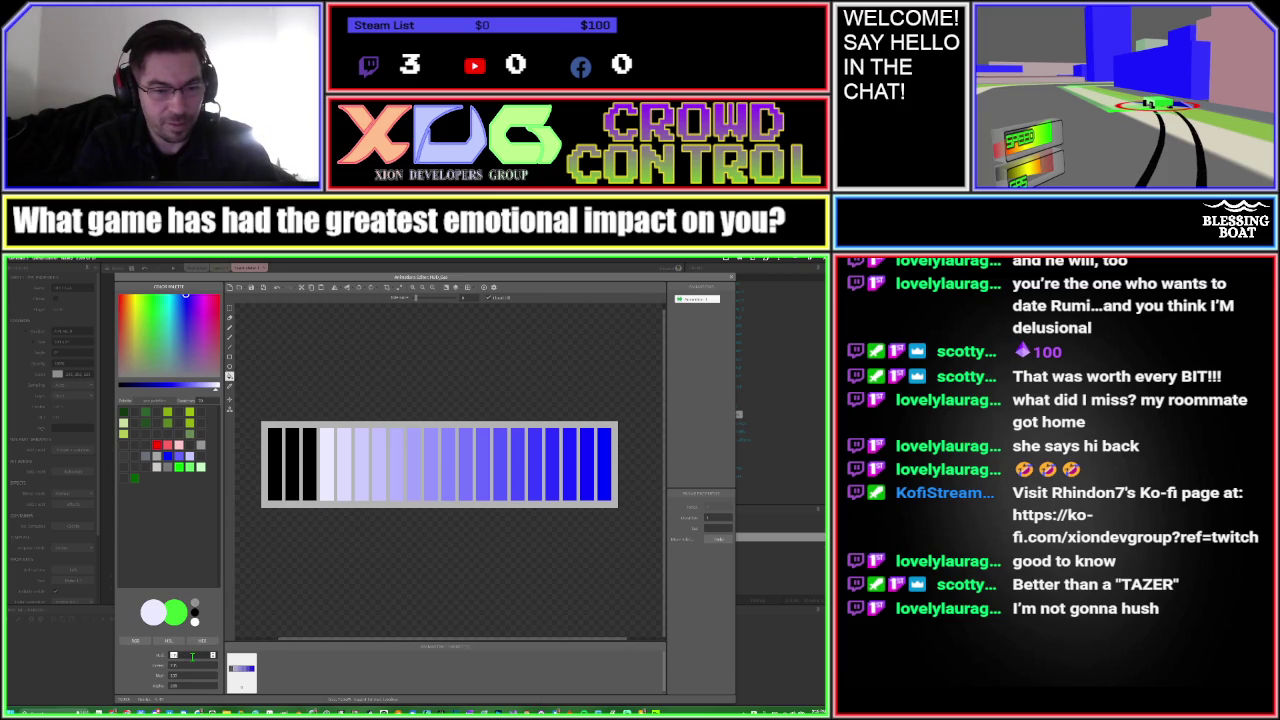
type("300")
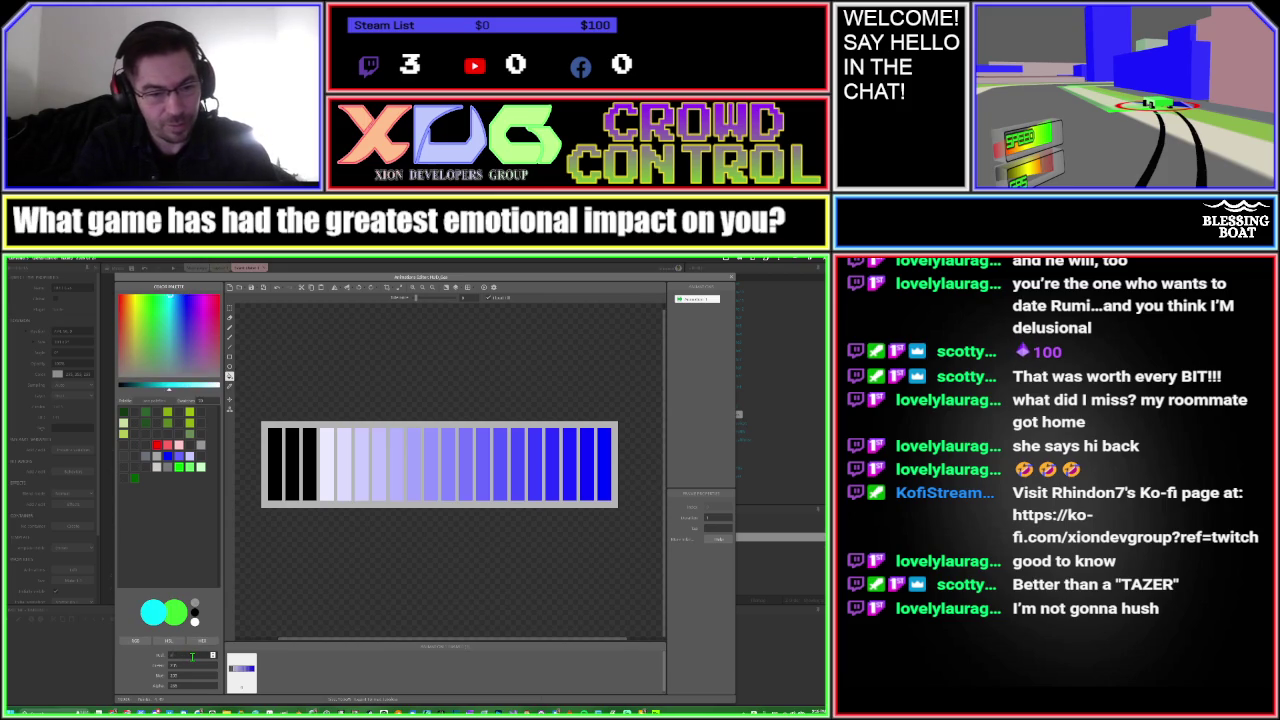
key("Return")
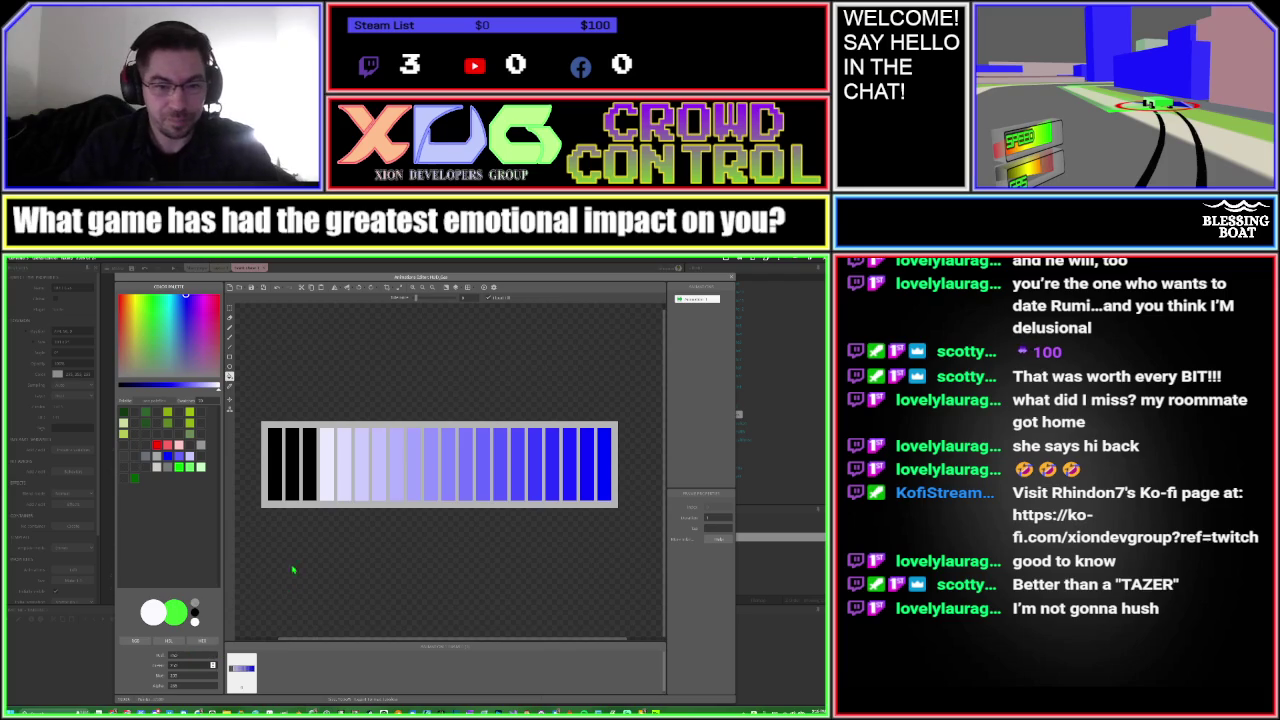
left_click(310, 490)
left_click(292, 490)
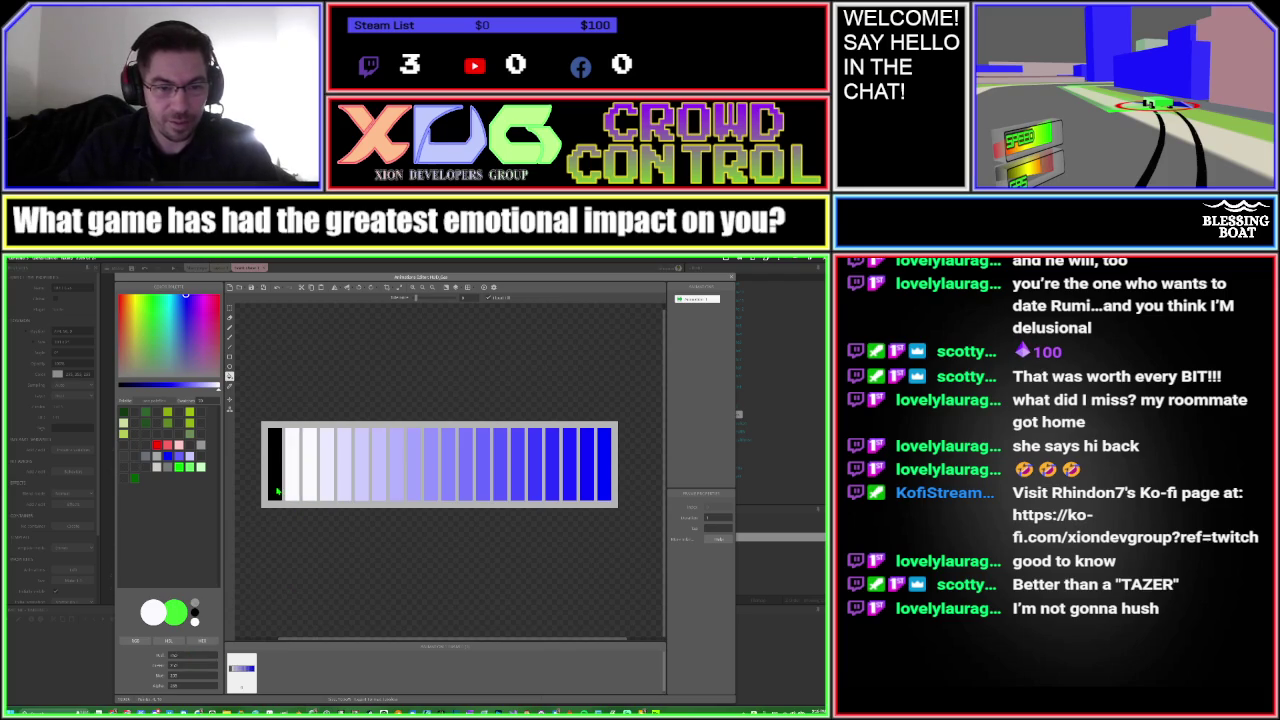
left_click(276, 490)
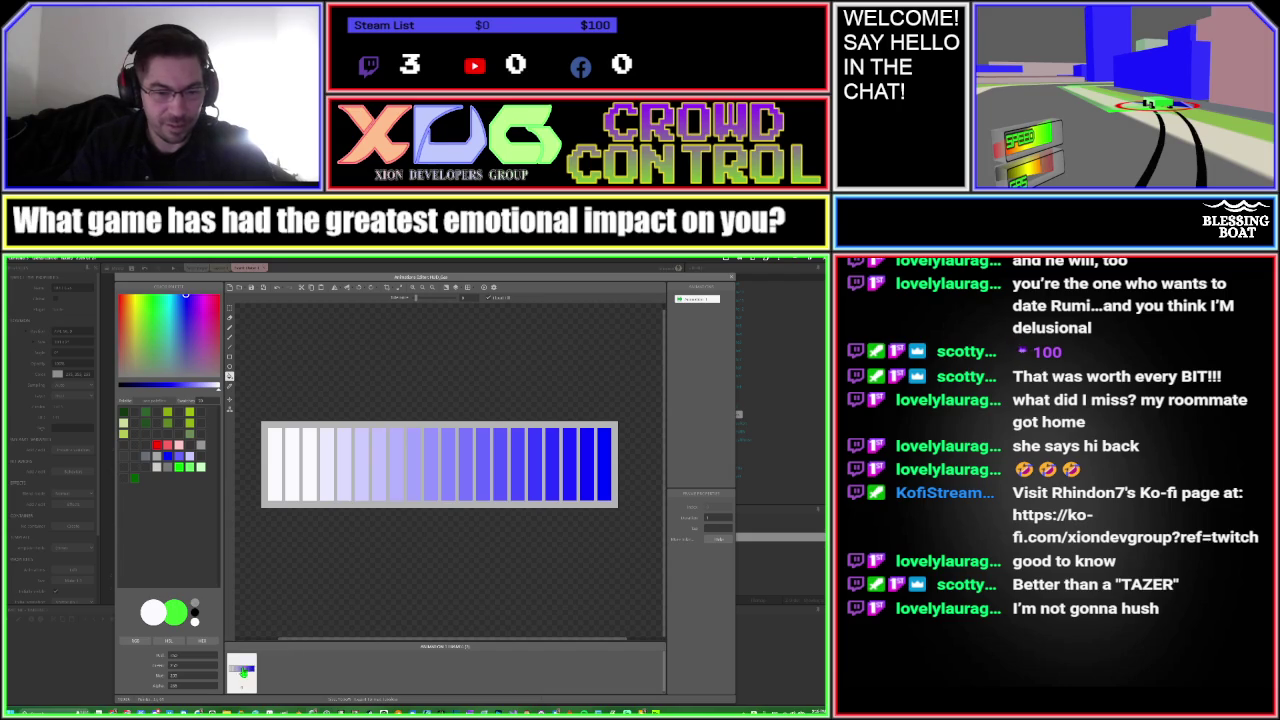
mouse_move(243, 672)
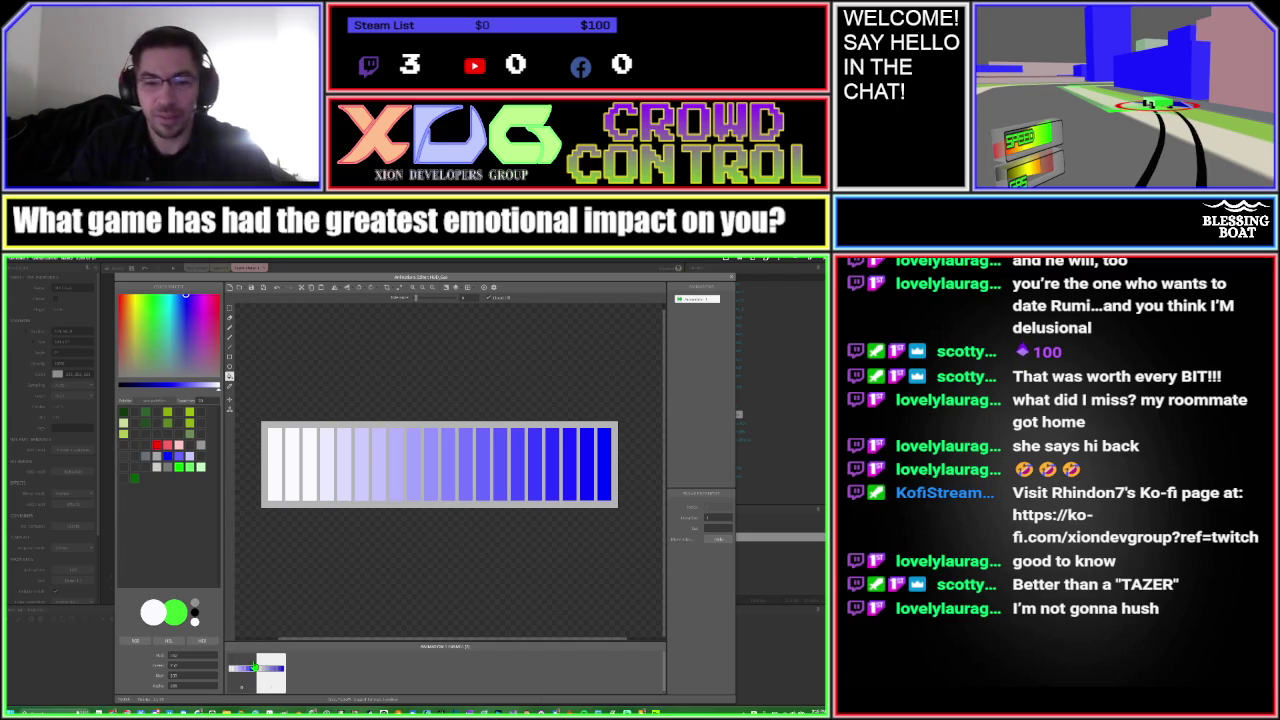
Switch to black and empty the five rightmost gas segments, one per newly duplicated frame
left_click(198, 616)
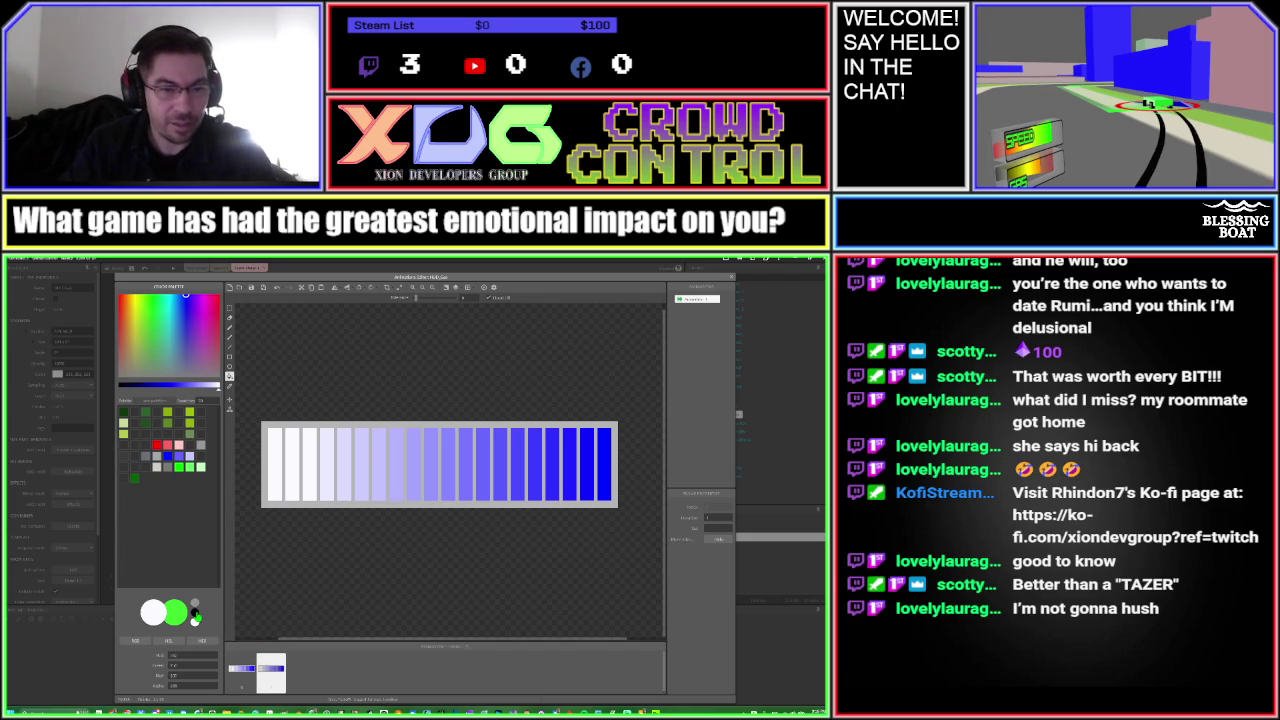
left_click(604, 485)
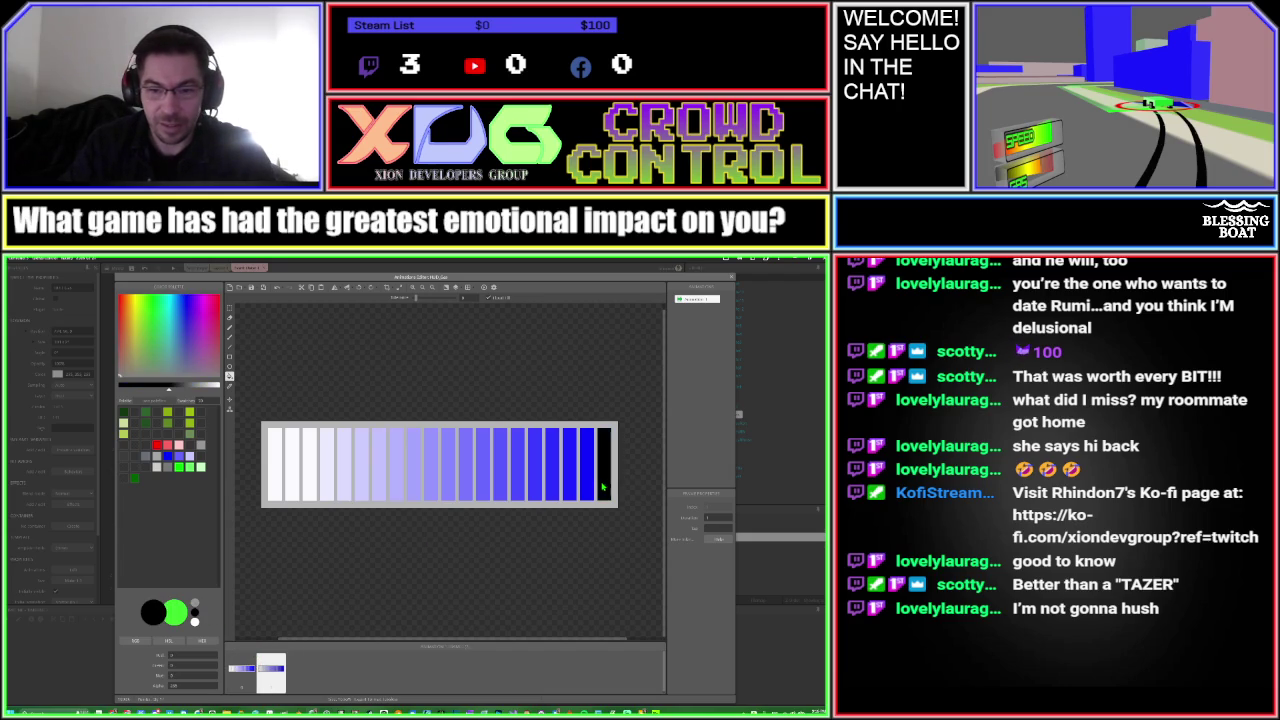
right_click(278, 678)
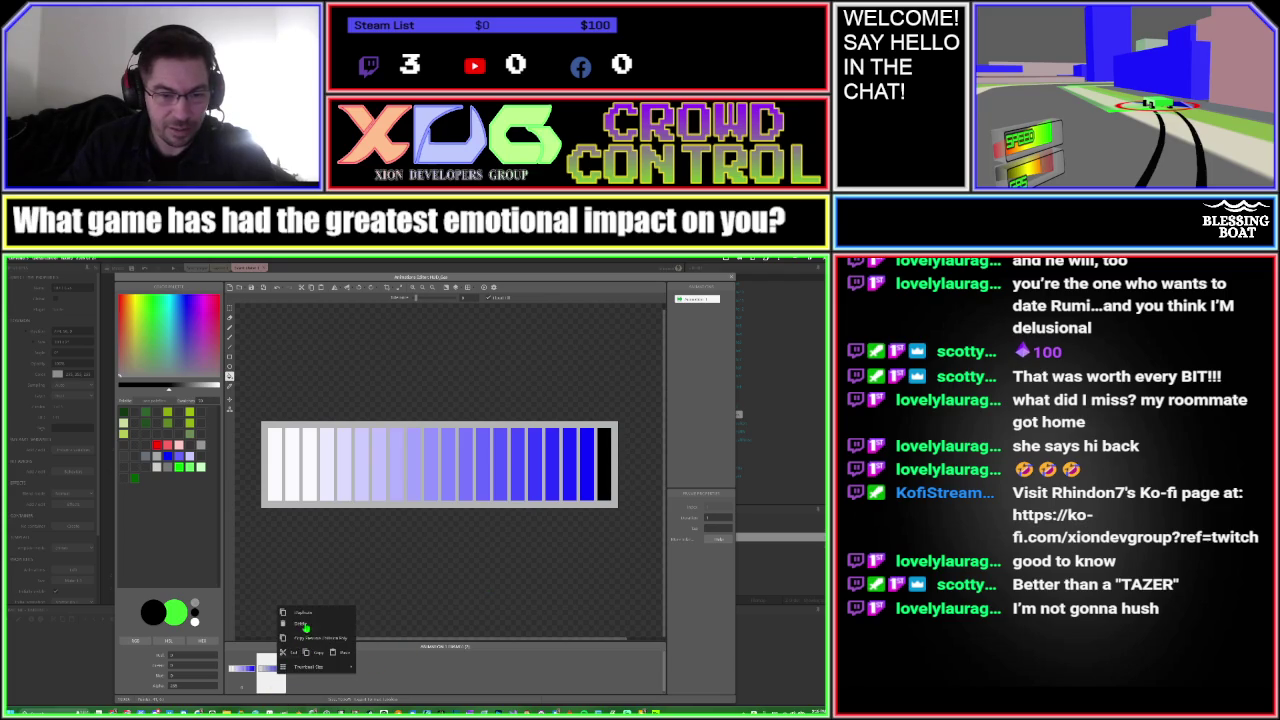
left_click(306, 622)
left_click(592, 477)
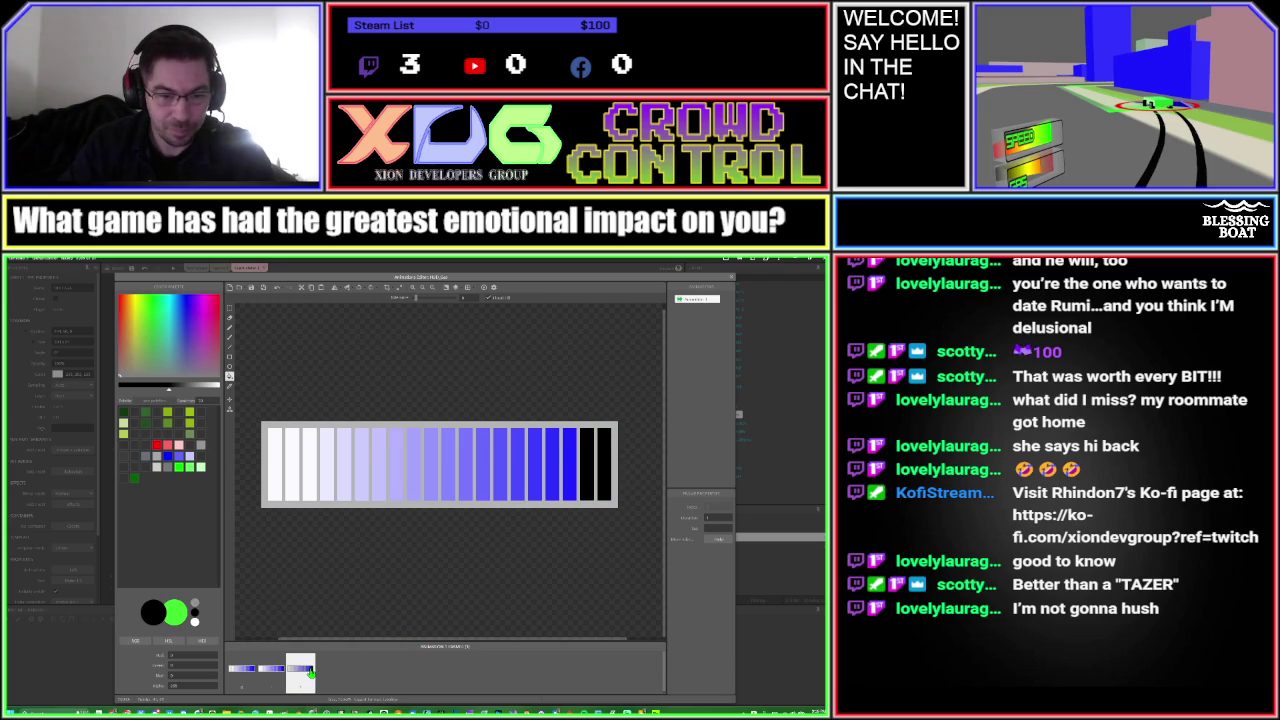
right_click(318, 676)
left_click(345, 620)
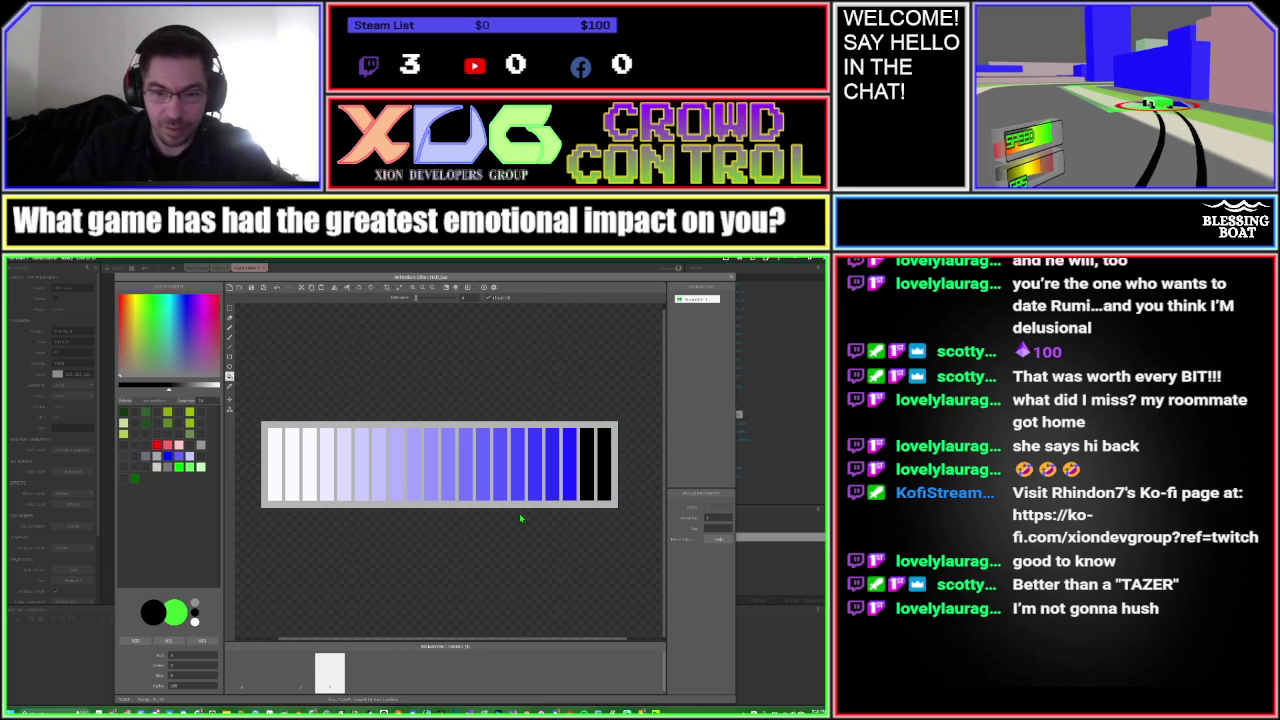
left_click(570, 478)
right_click(322, 677)
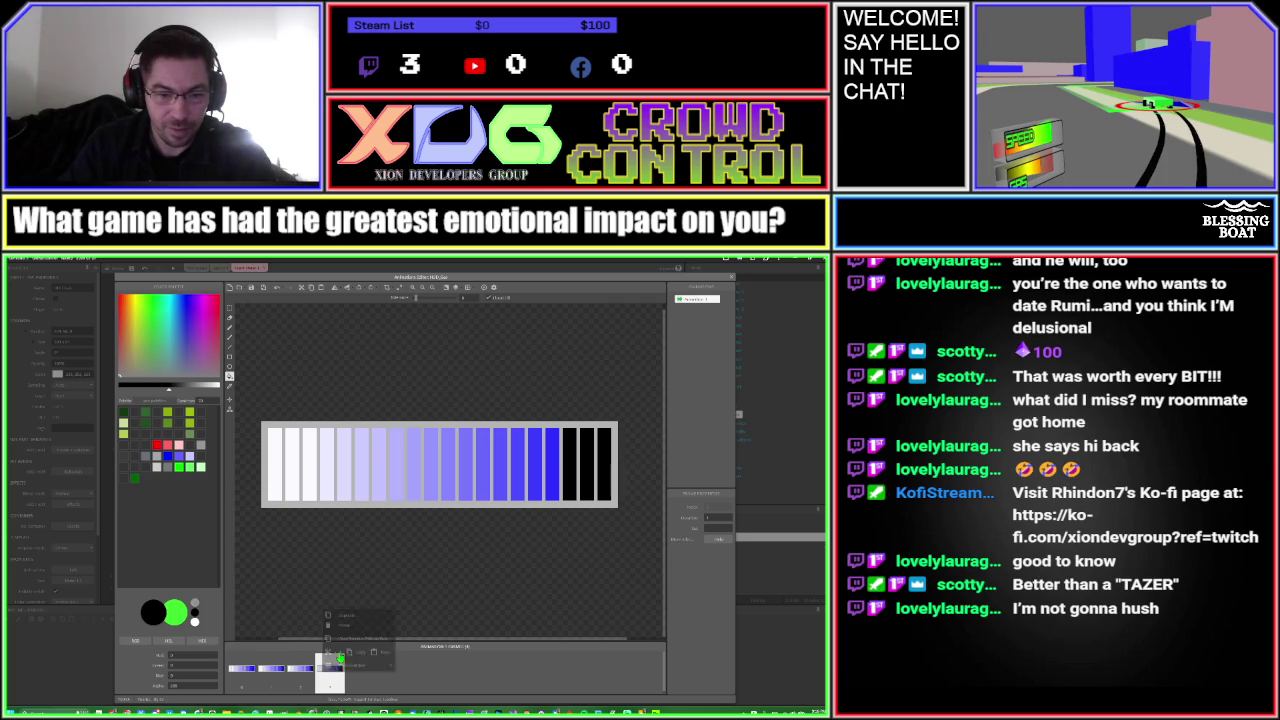
left_click(345, 612)
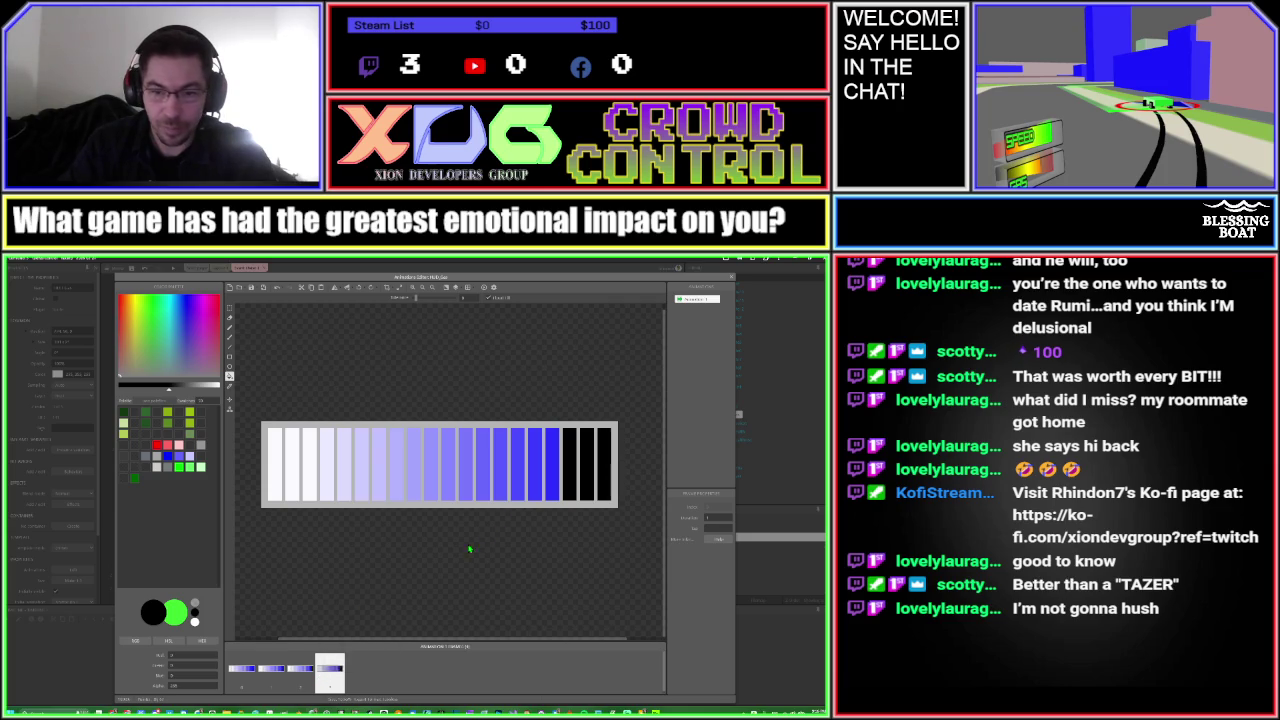
left_click(551, 486)
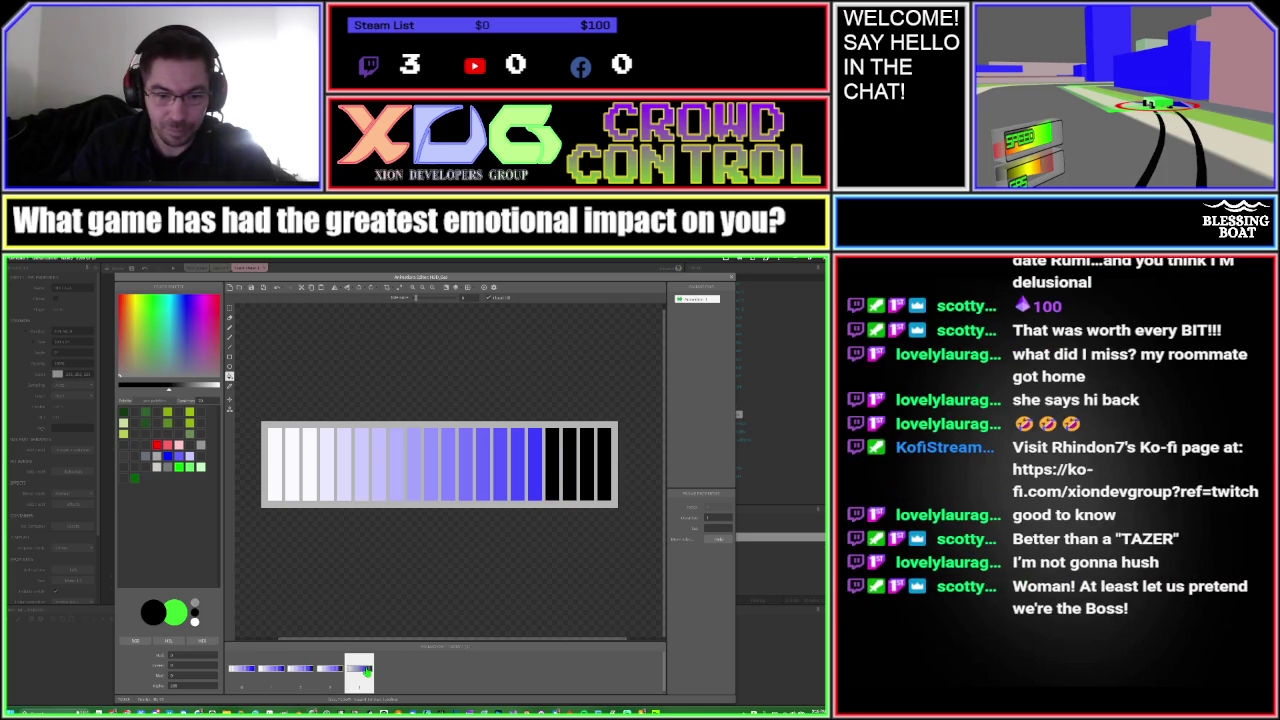
right_click(370, 668)
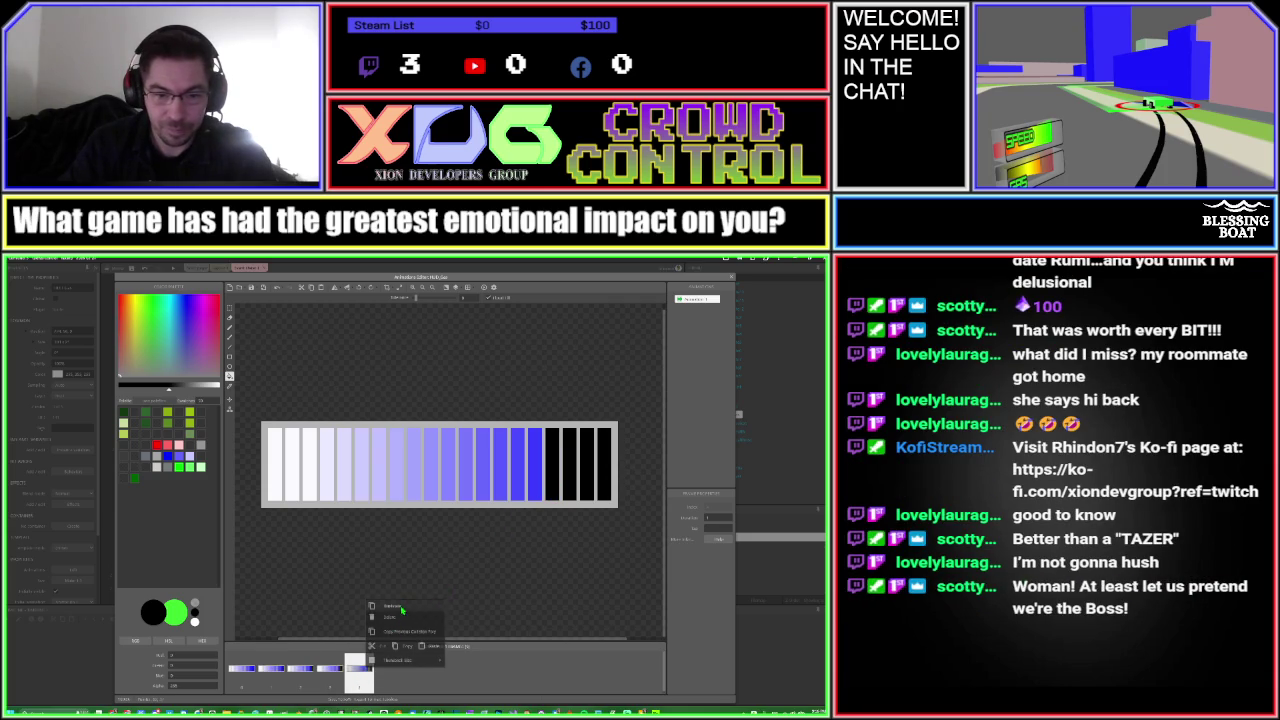
left_click(400, 607)
left_click(538, 477)
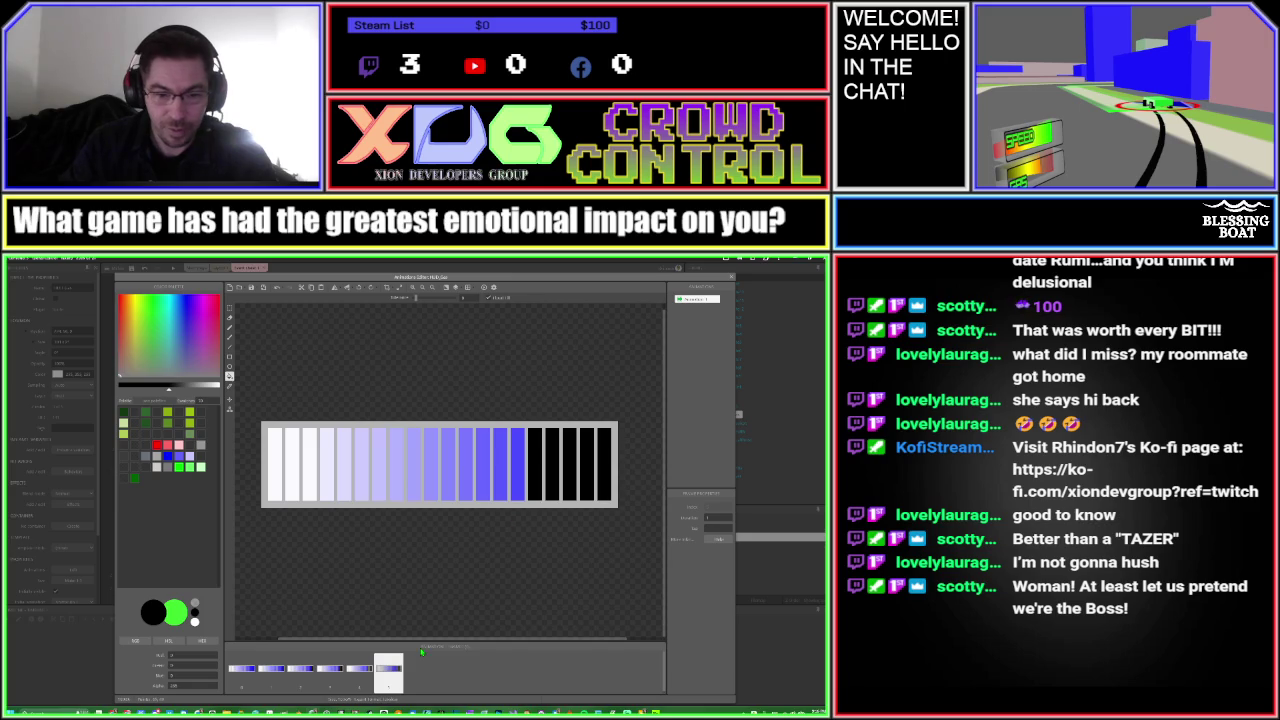
Add four more duplicated frames, each blackening the next gas segment leftward
right_click(390, 670)
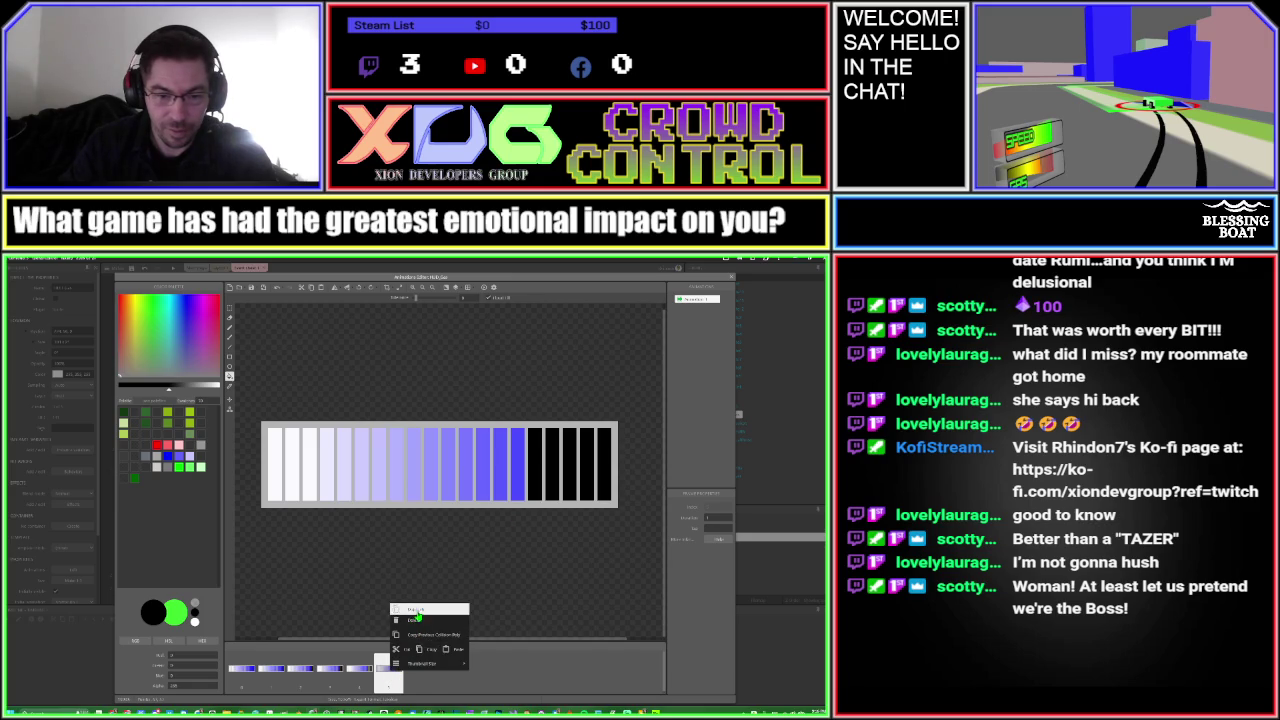
left_click(415, 611)
left_click(518, 468)
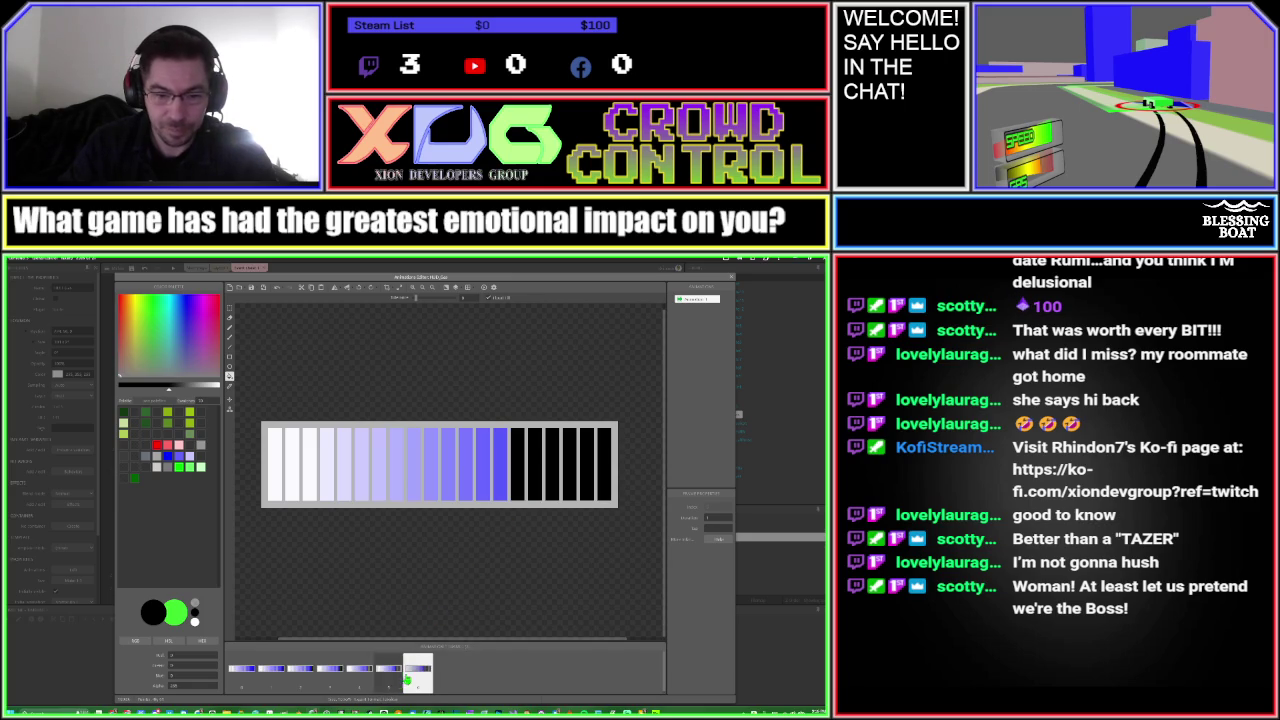
right_click(412, 670)
left_click(435, 612)
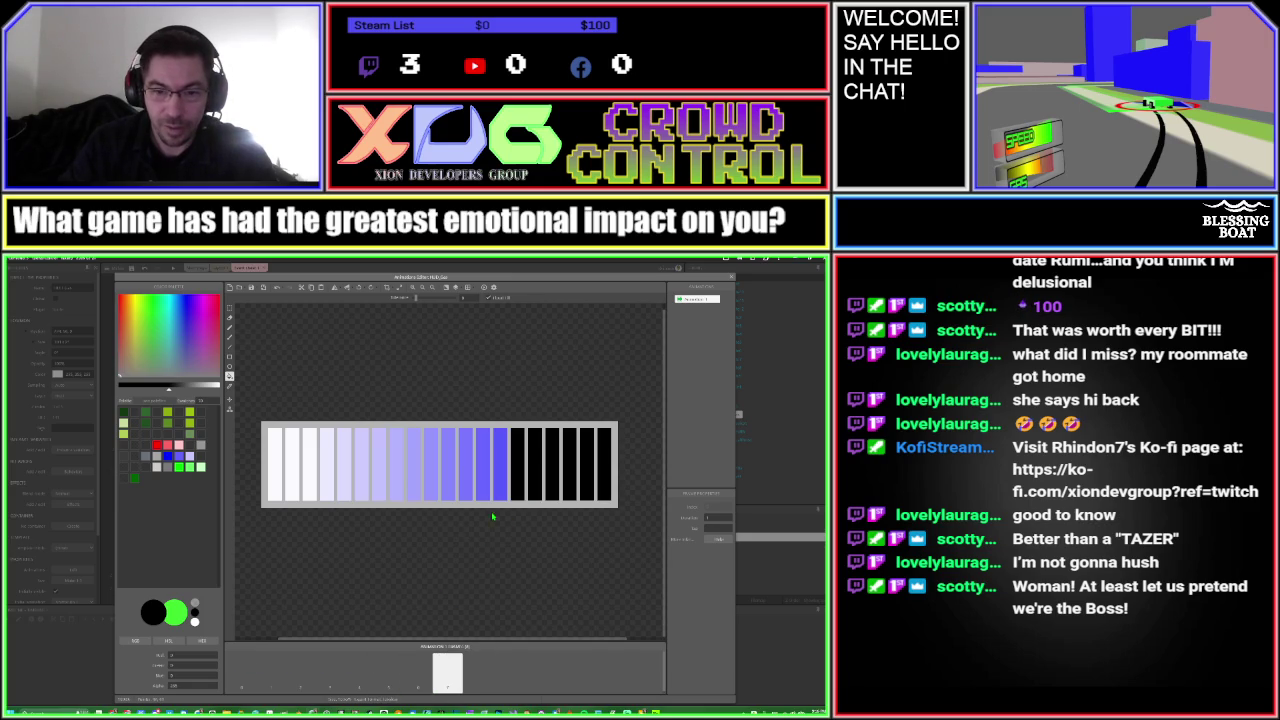
left_click(500, 468)
right_click(444, 668)
left_click(459, 608)
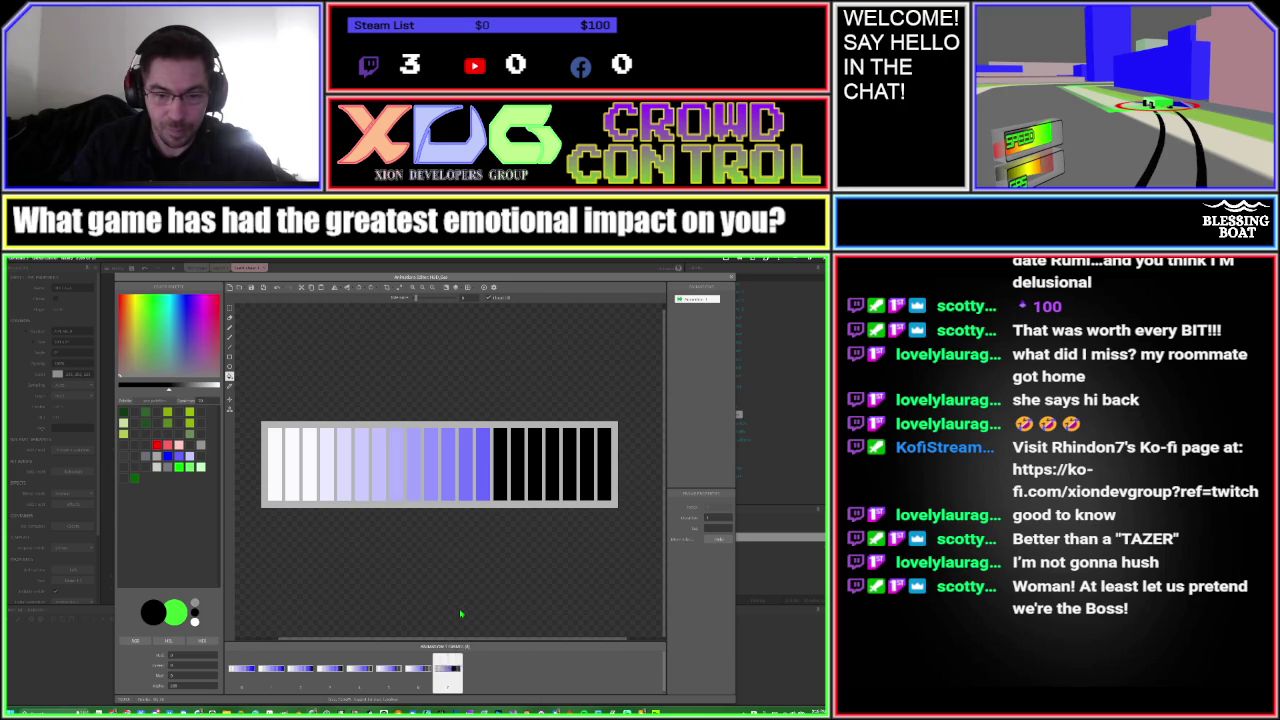
left_click(483, 465)
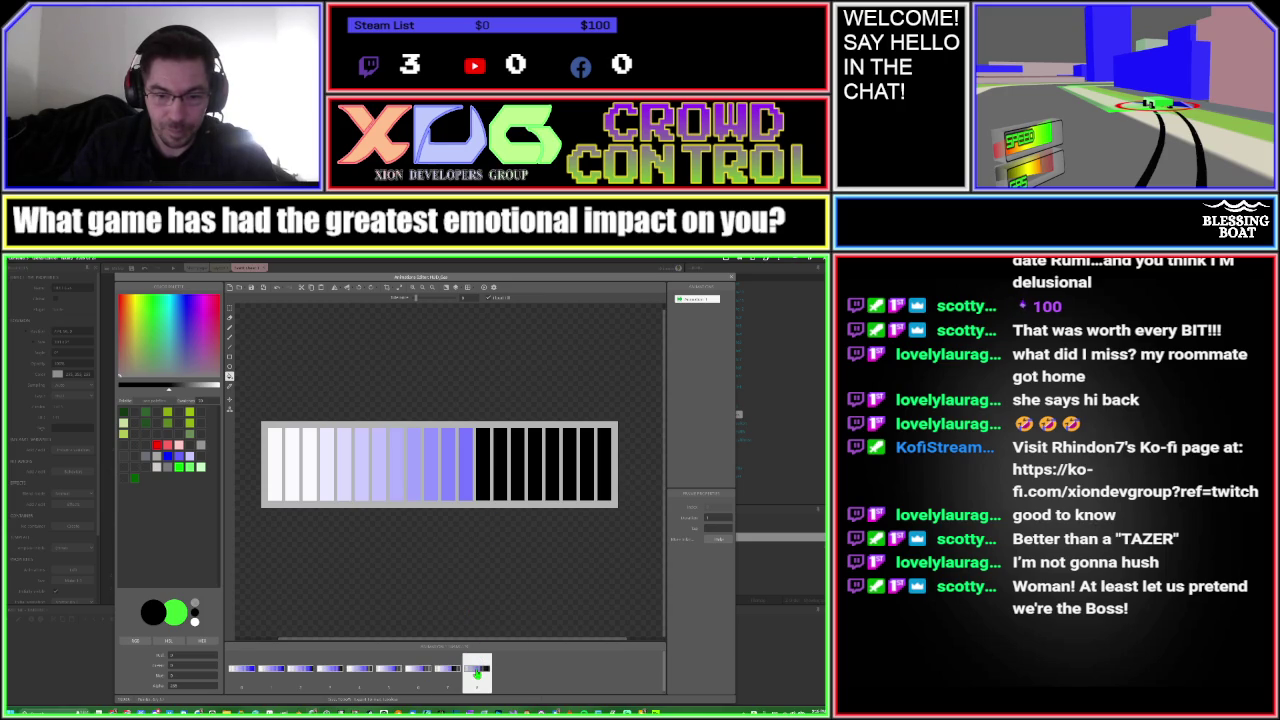
right_click(478, 668)
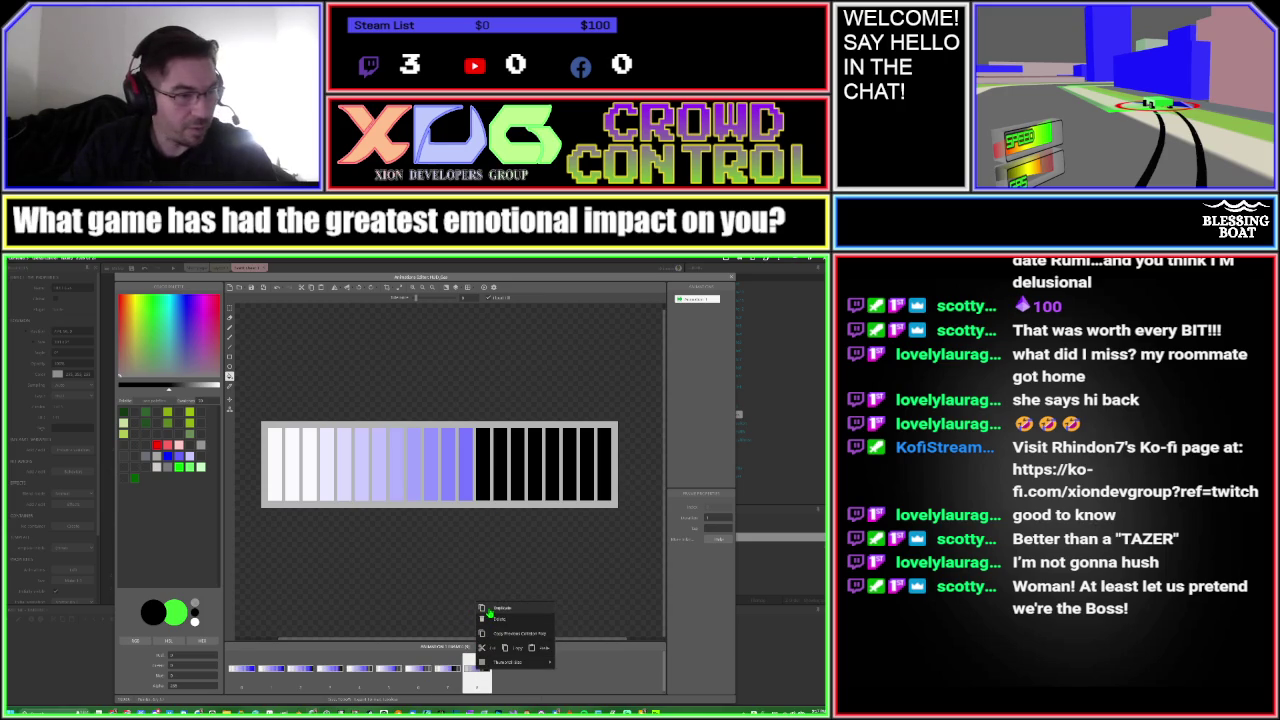
left_click(489, 610)
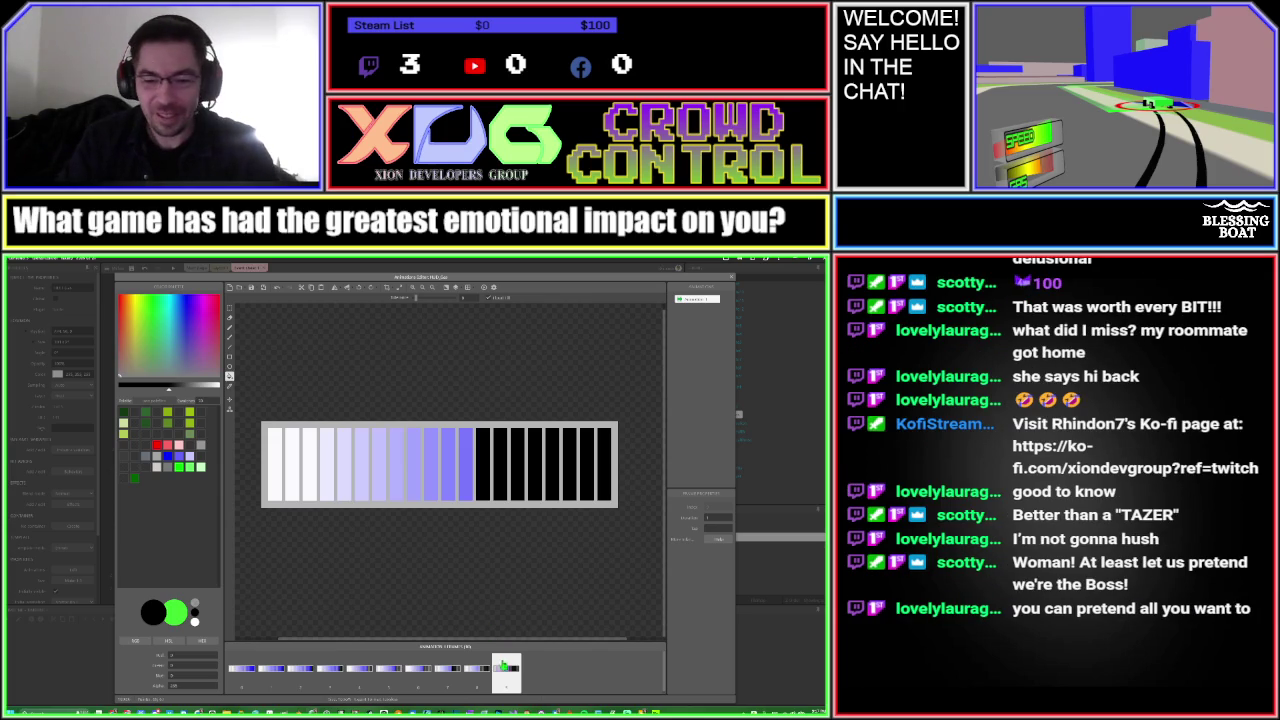
left_click_drag(506, 668, 529, 603)
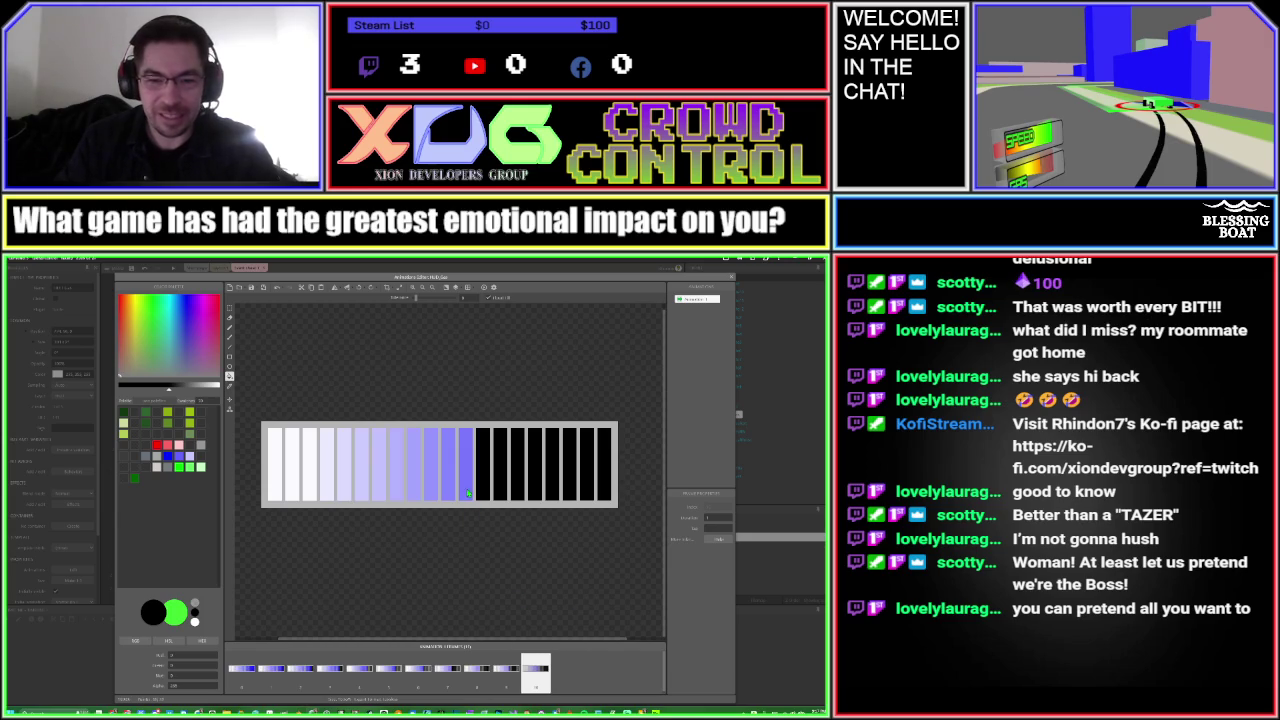
left_click(467, 493)
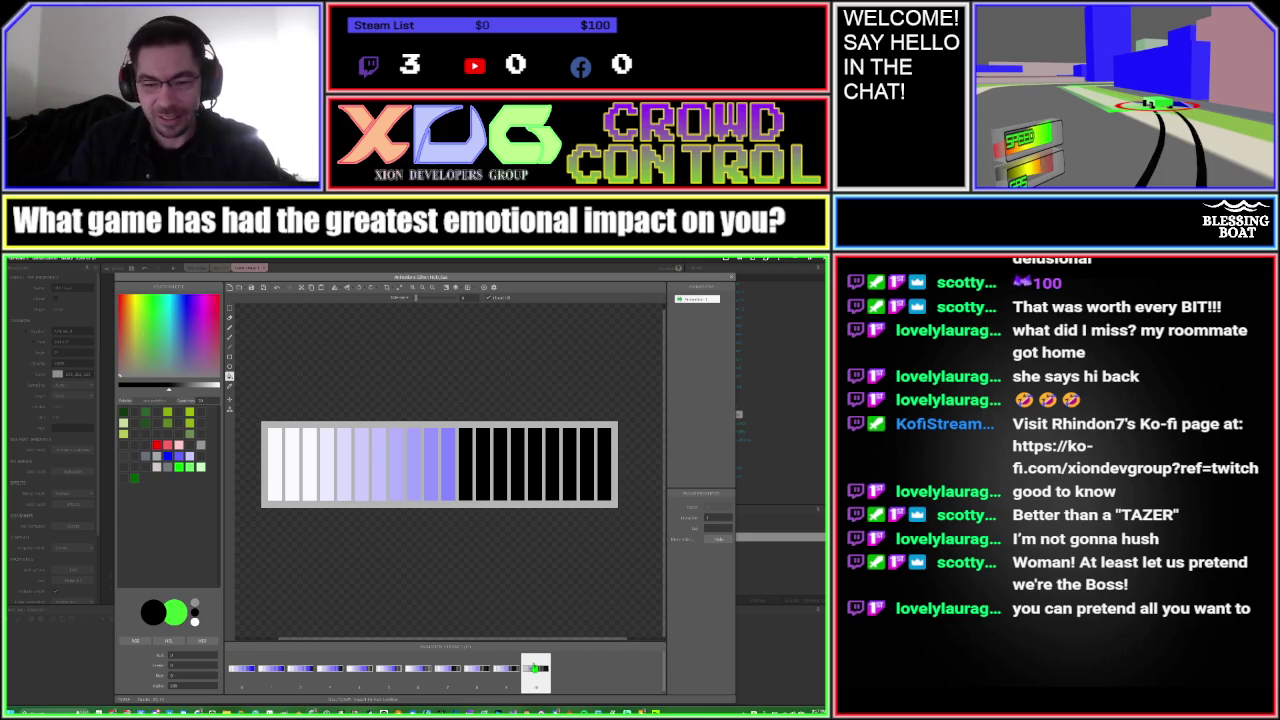
Duplicate frames 10 onward through the widened frame strip, blackening three more segments
right_click(535, 667)
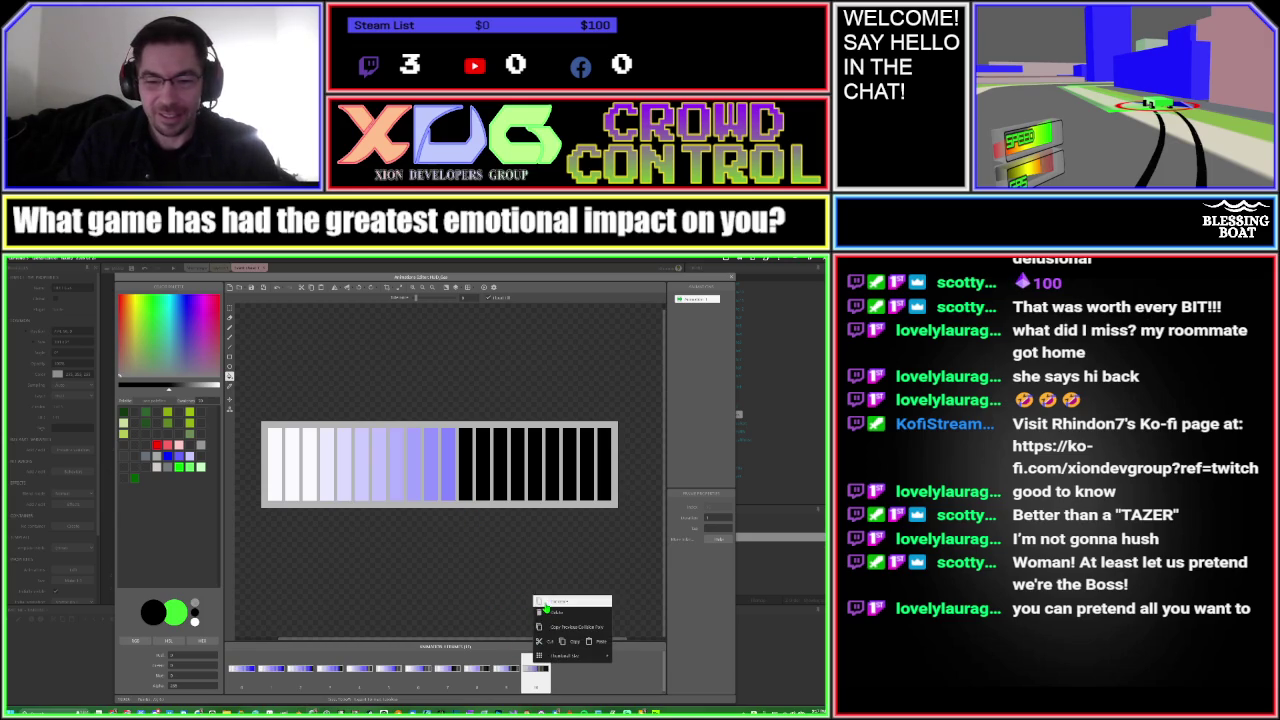
left_click(545, 612)
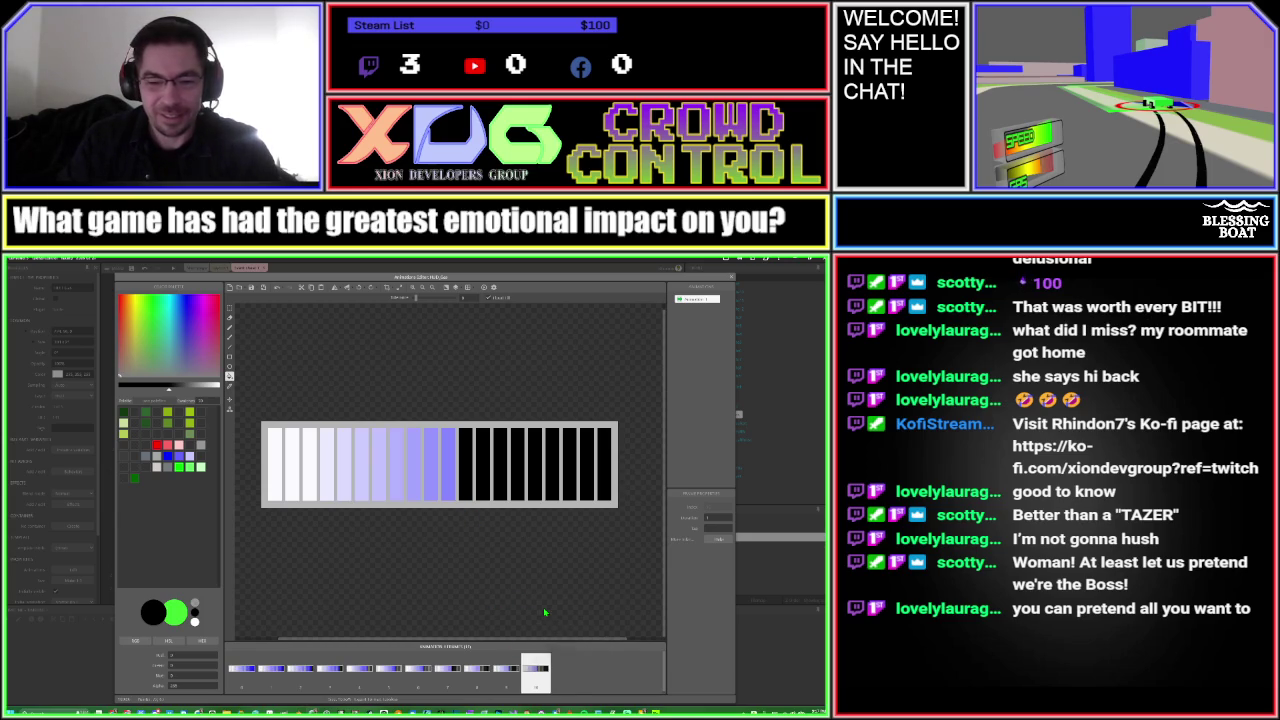
left_click(454, 493)
right_click(575, 679)
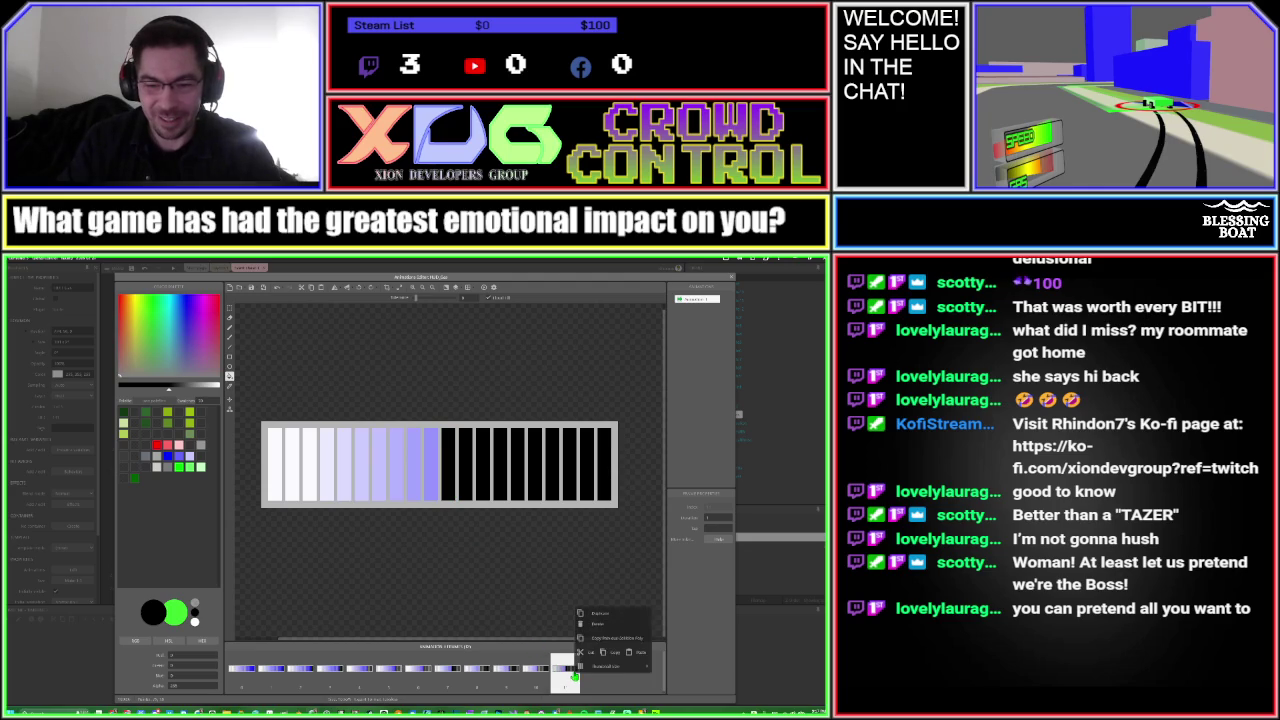
left_click(595, 614)
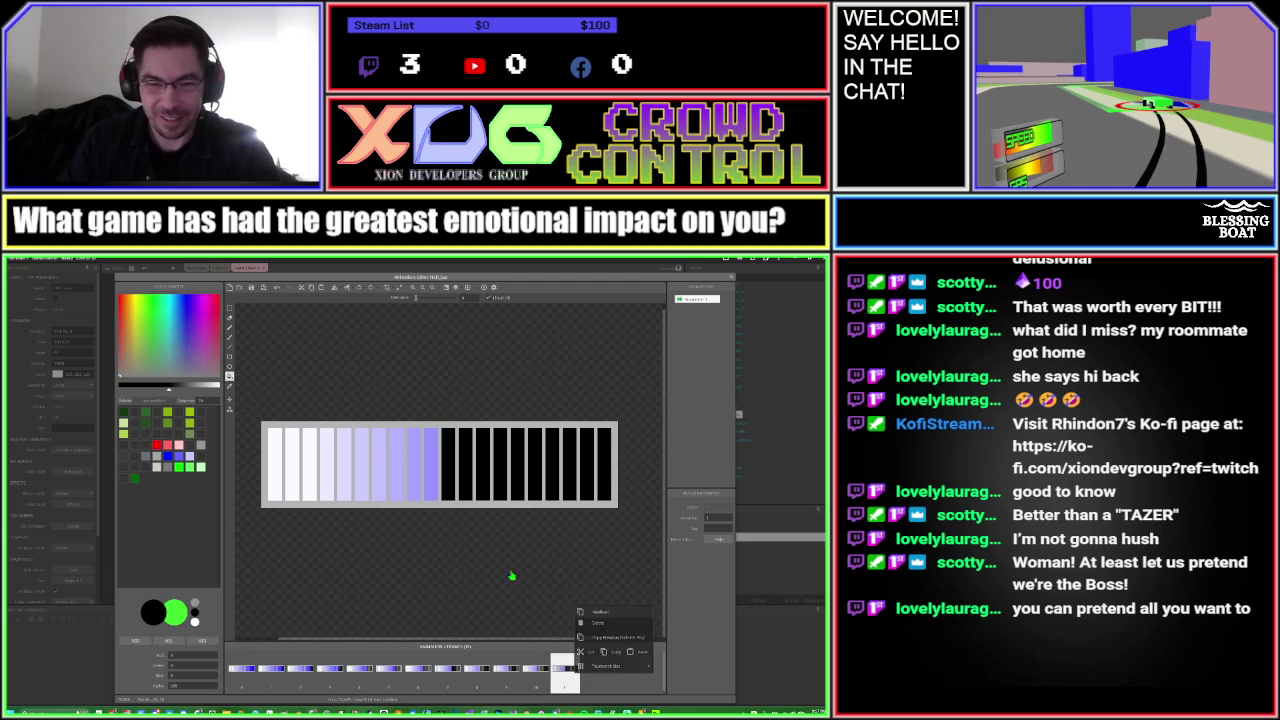
left_click(431, 491)
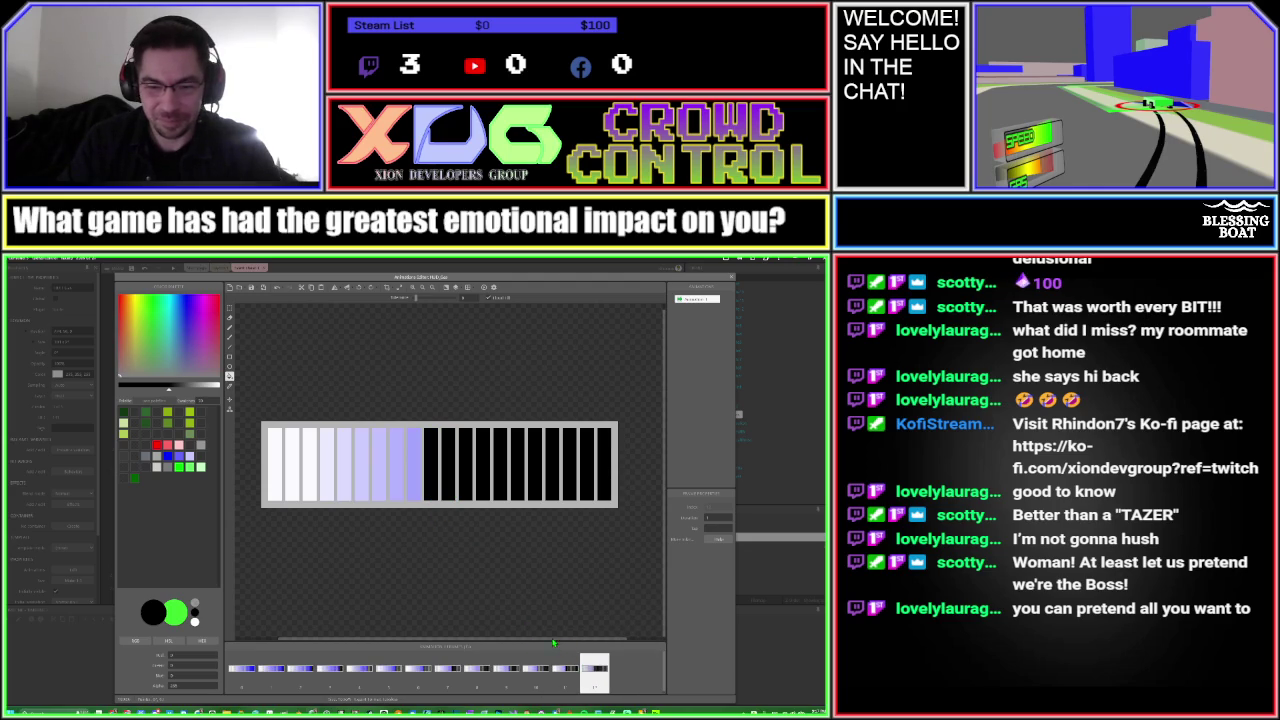
left_click_drag(550, 642, 551, 604)
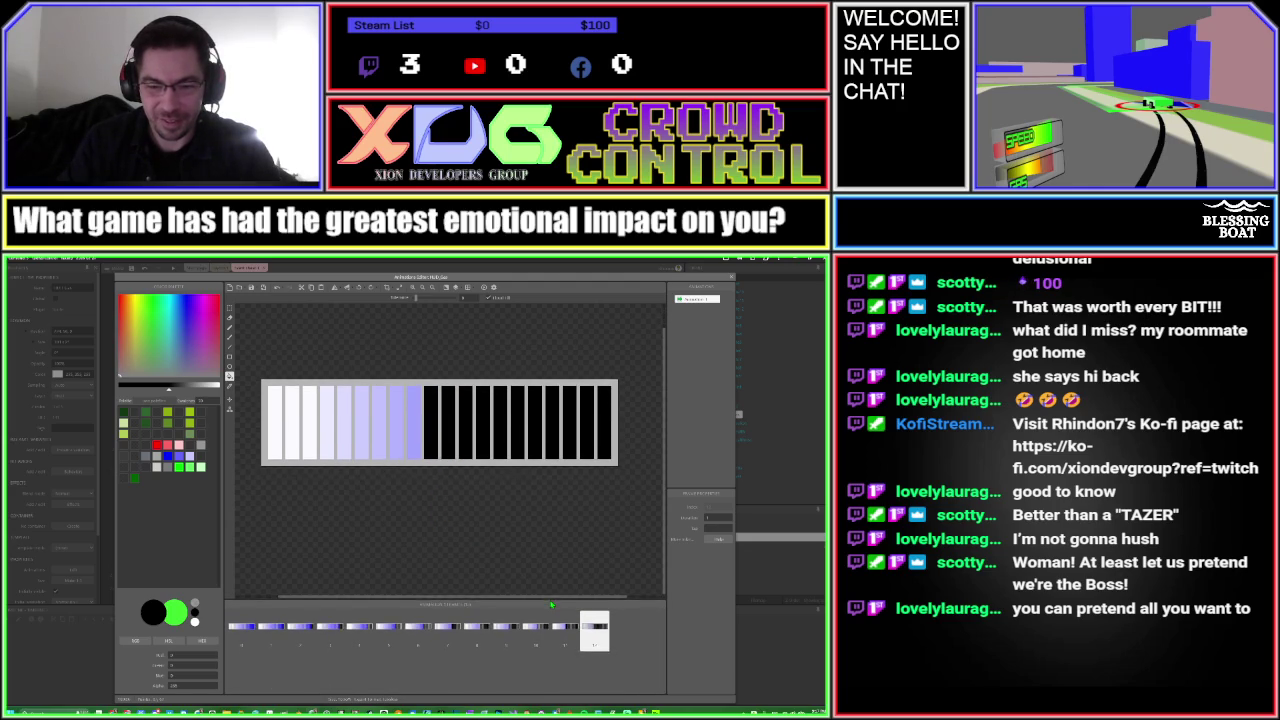
right_click(594, 633)
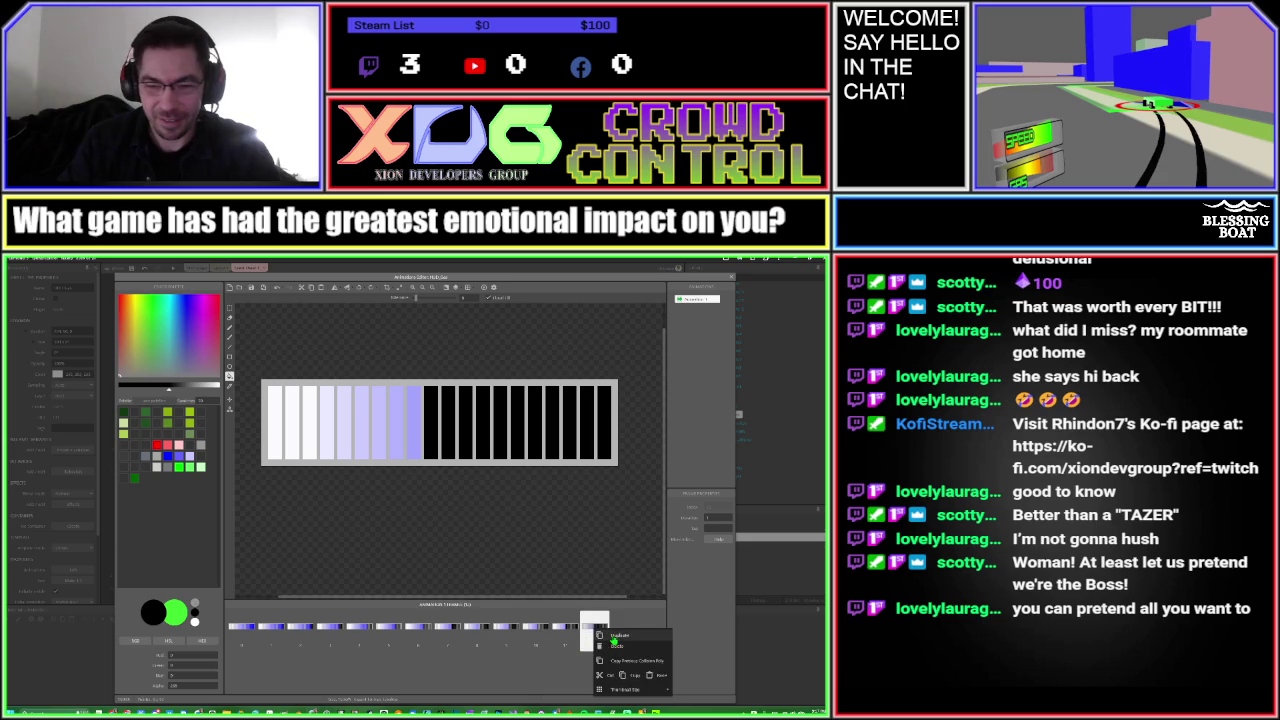
left_click(610, 640)
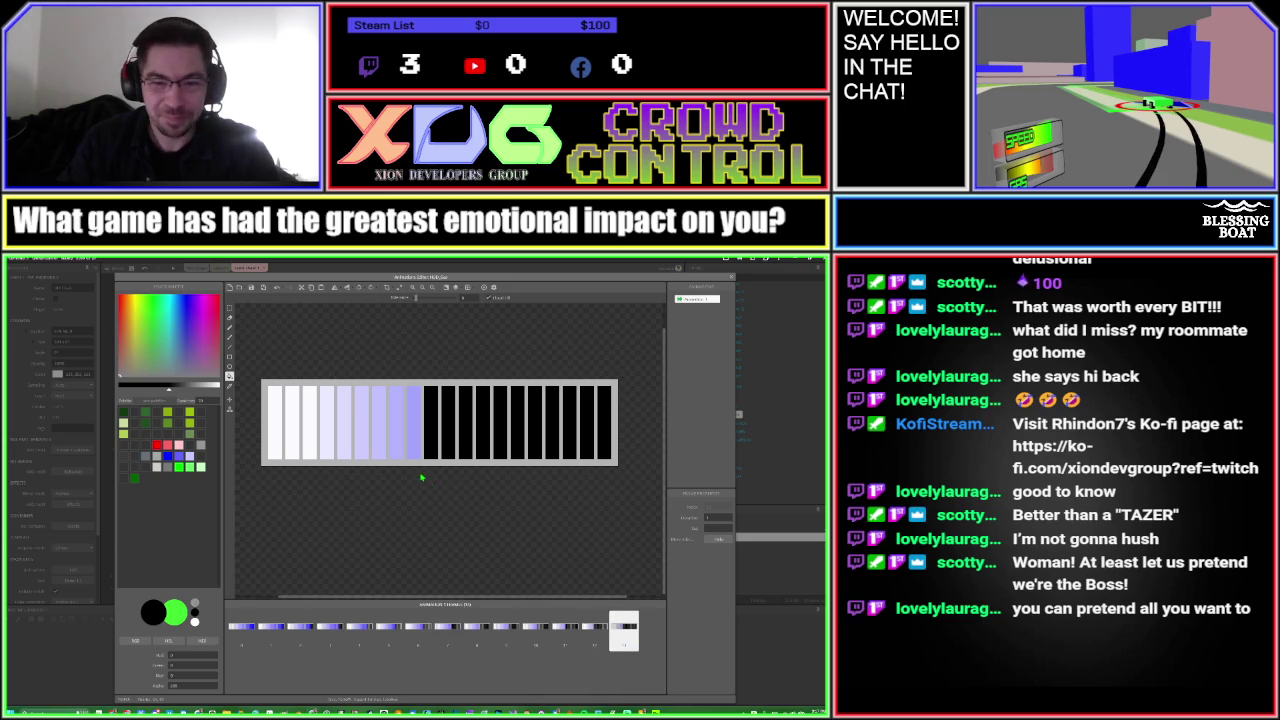
left_click(594, 633)
left_click(620, 632)
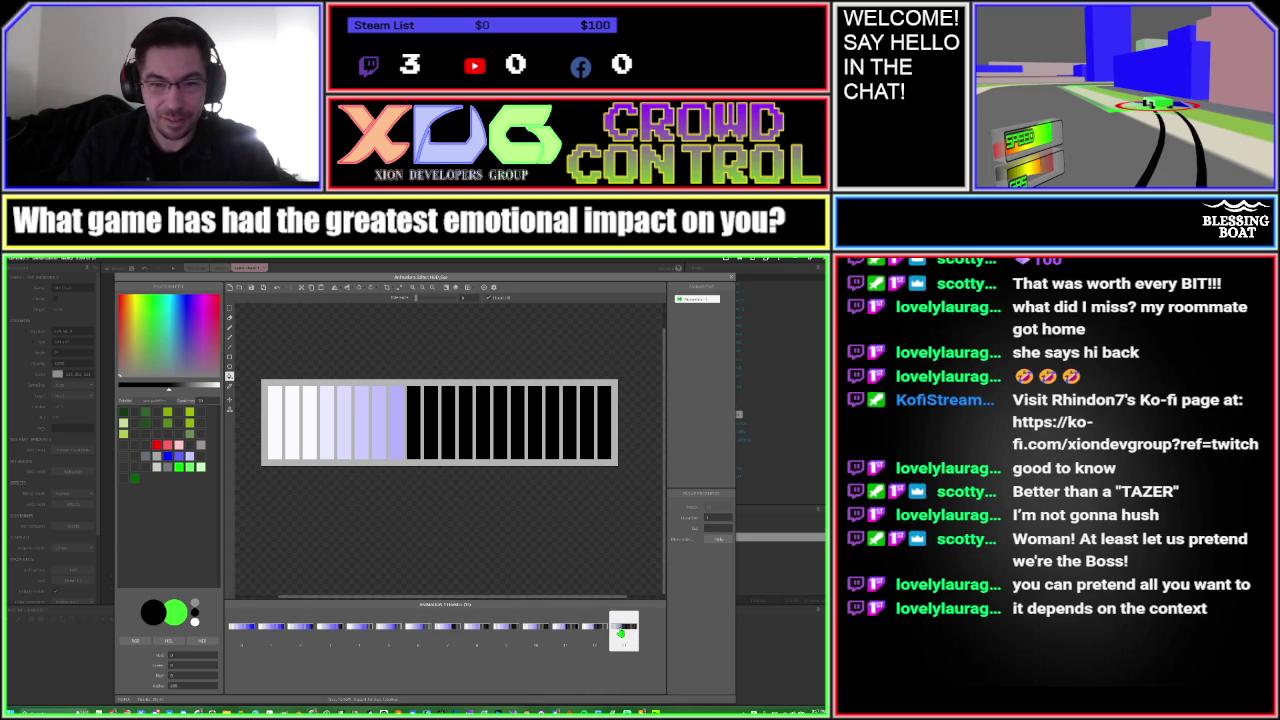
right_click(620, 632)
left_click(635, 655)
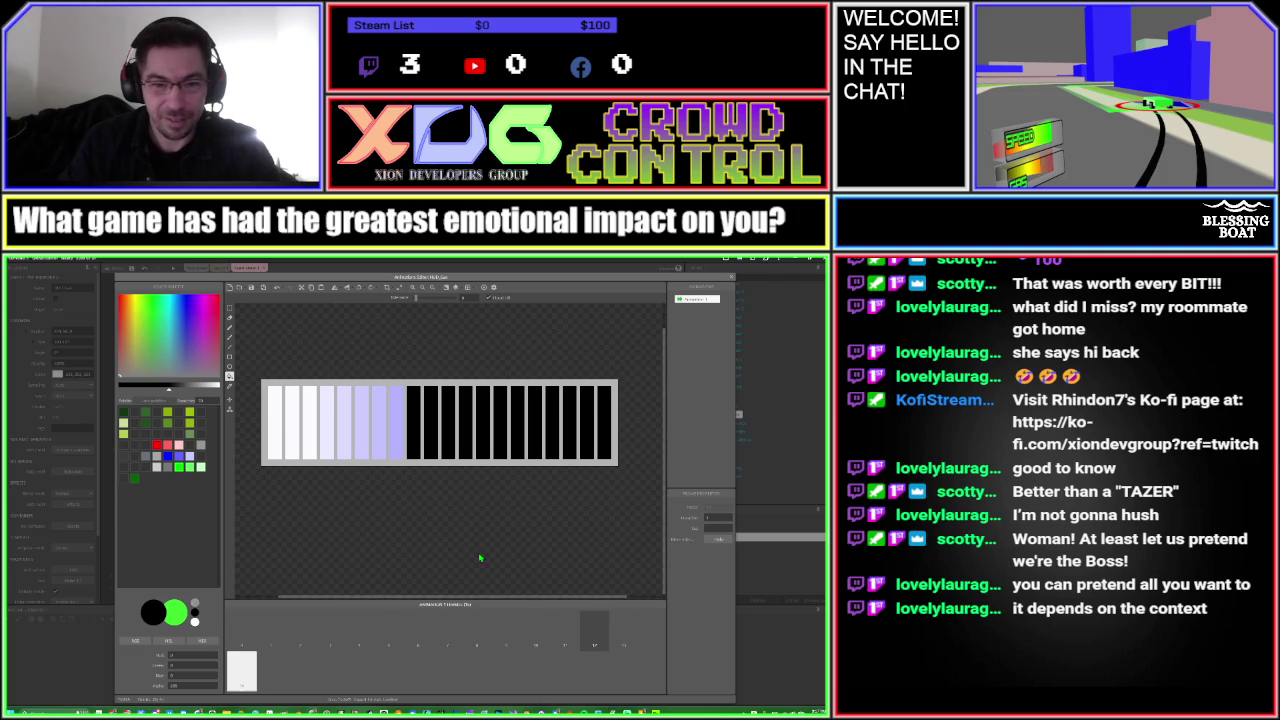
left_click(400, 452)
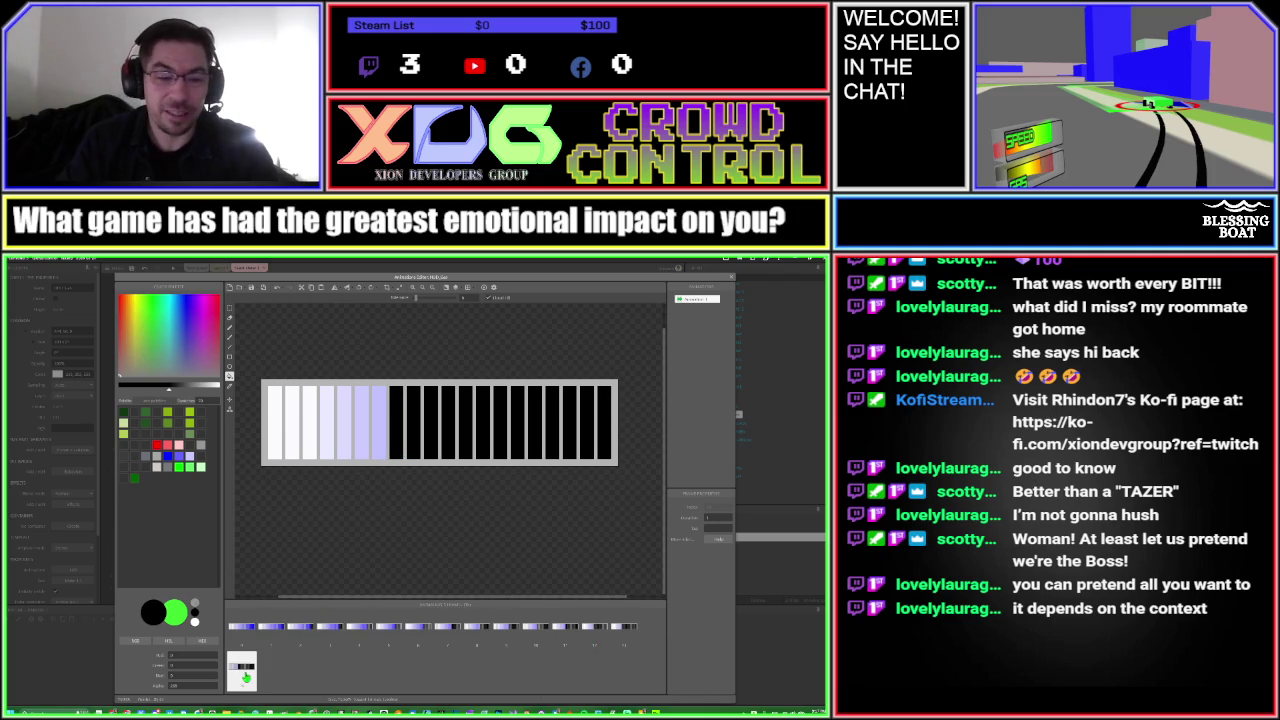
Add four more duplicated frames, each turning the next light purple segment black
right_click(245, 677)
left_click(268, 610)
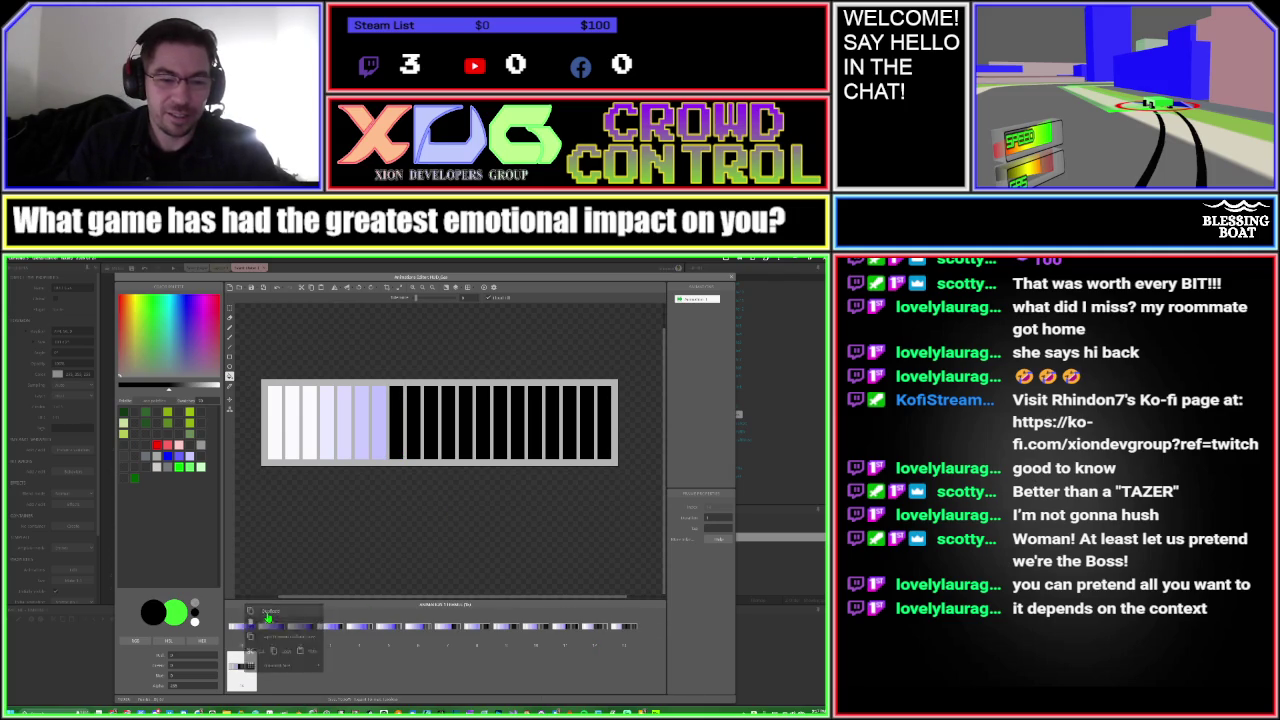
left_click(380, 445)
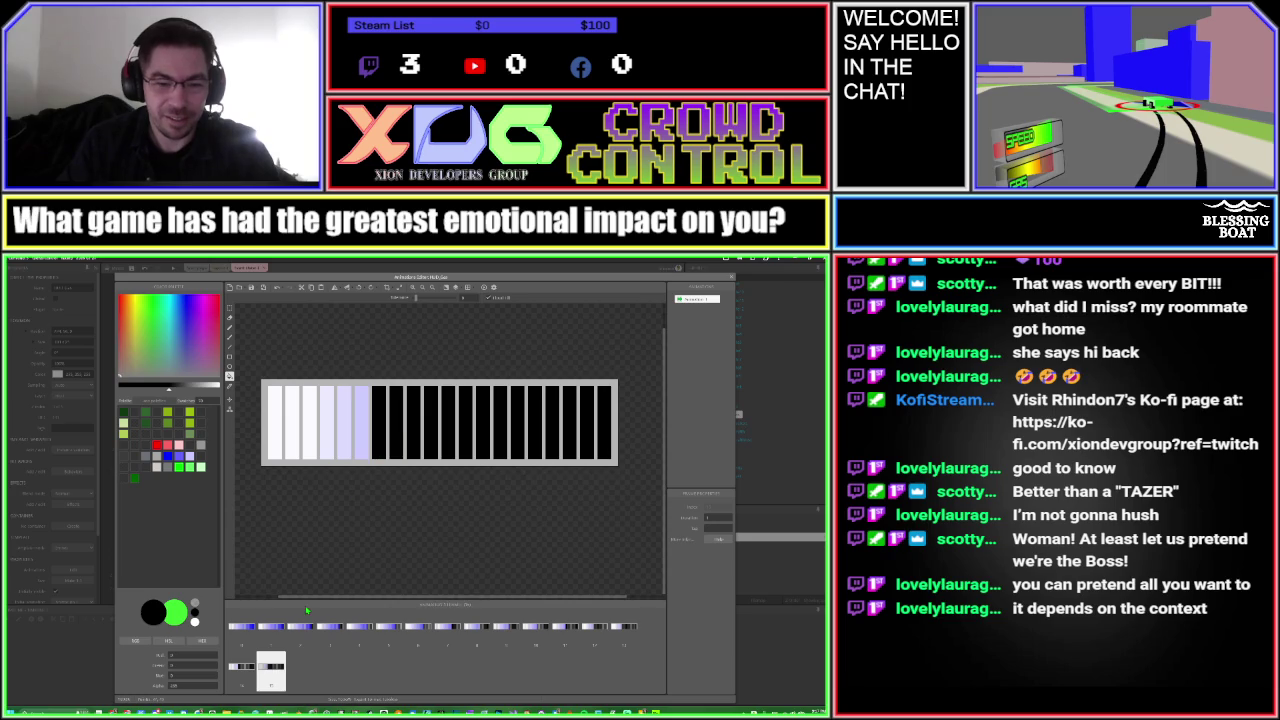
right_click(269, 677)
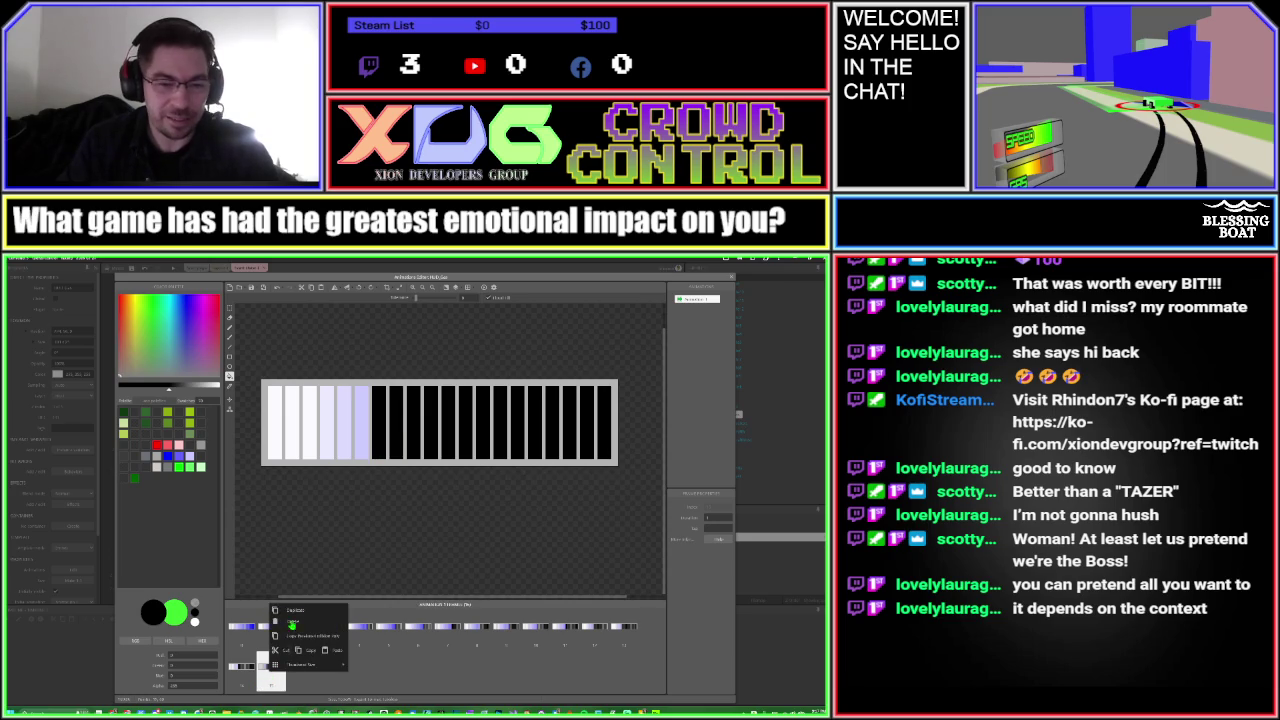
left_click(291, 623)
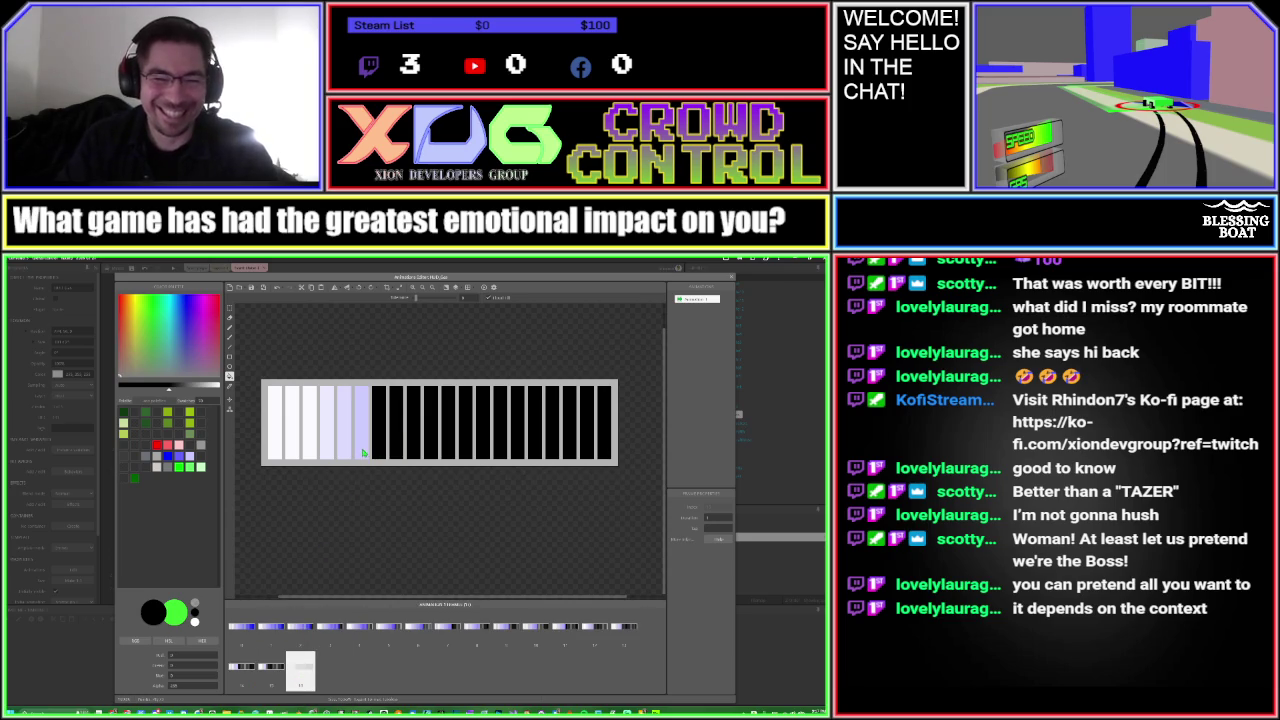
left_click(363, 454)
right_click(306, 668)
left_click(336, 607)
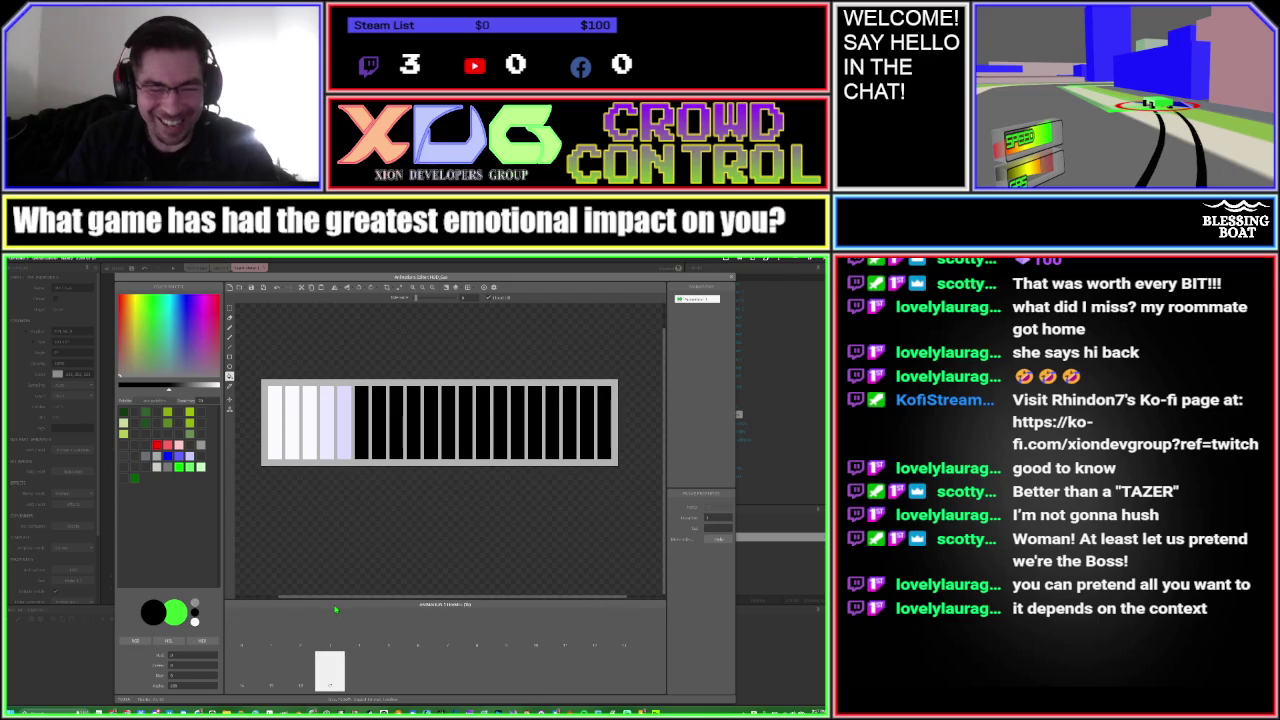
left_click(342, 447)
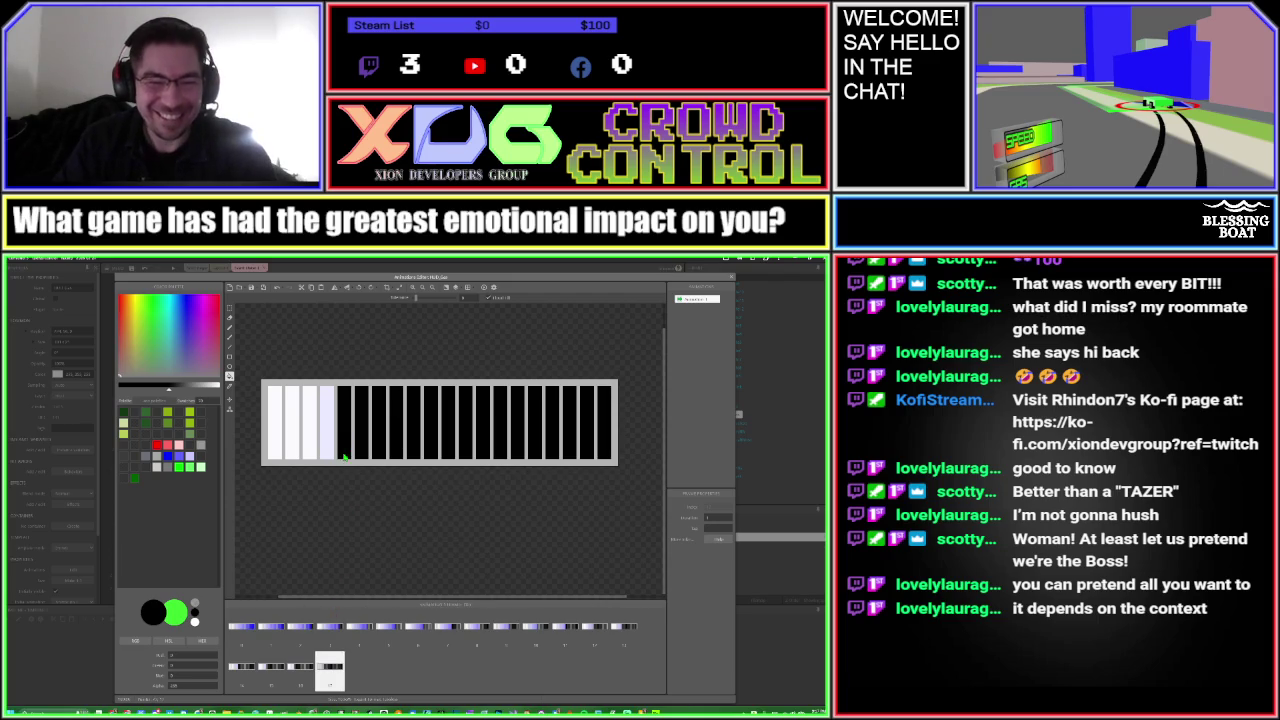
right_click(326, 671)
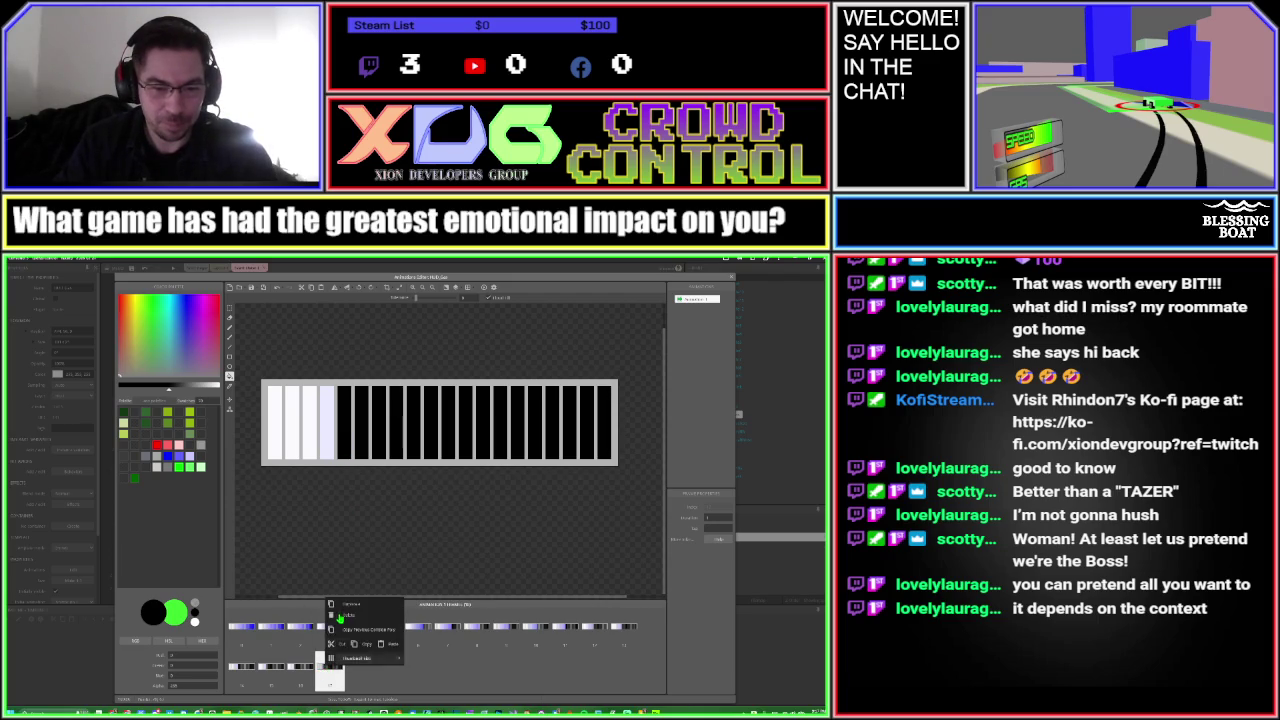
left_click(339, 596)
left_click(358, 667)
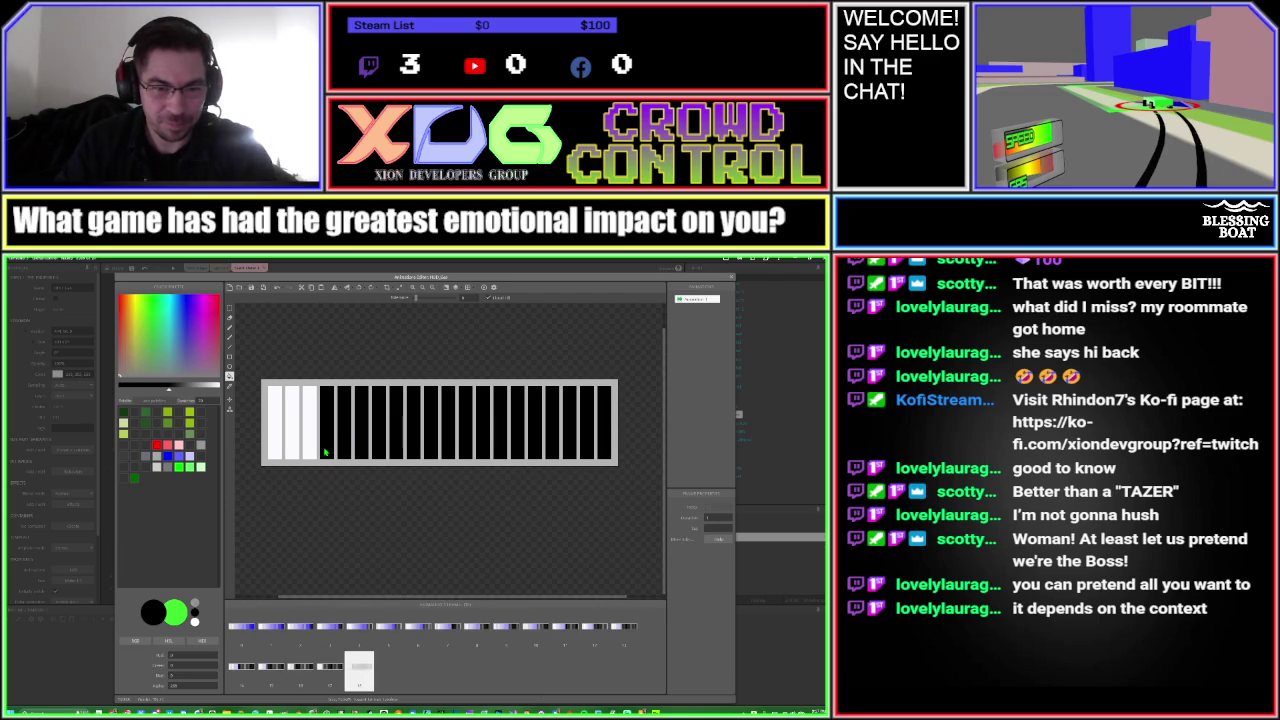
Add three more duplicated frames and blacken the third white segment, leaving two white cells
right_click(358, 667)
left_click(370, 645)
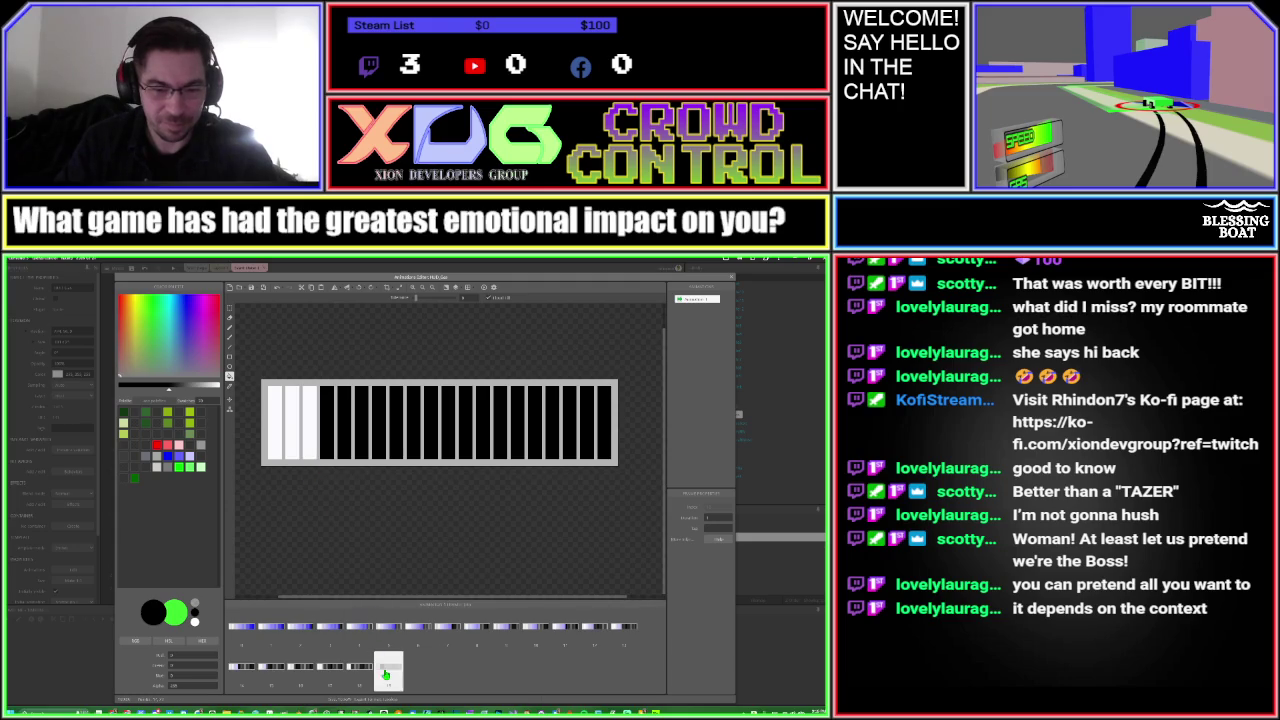
right_click(386, 668)
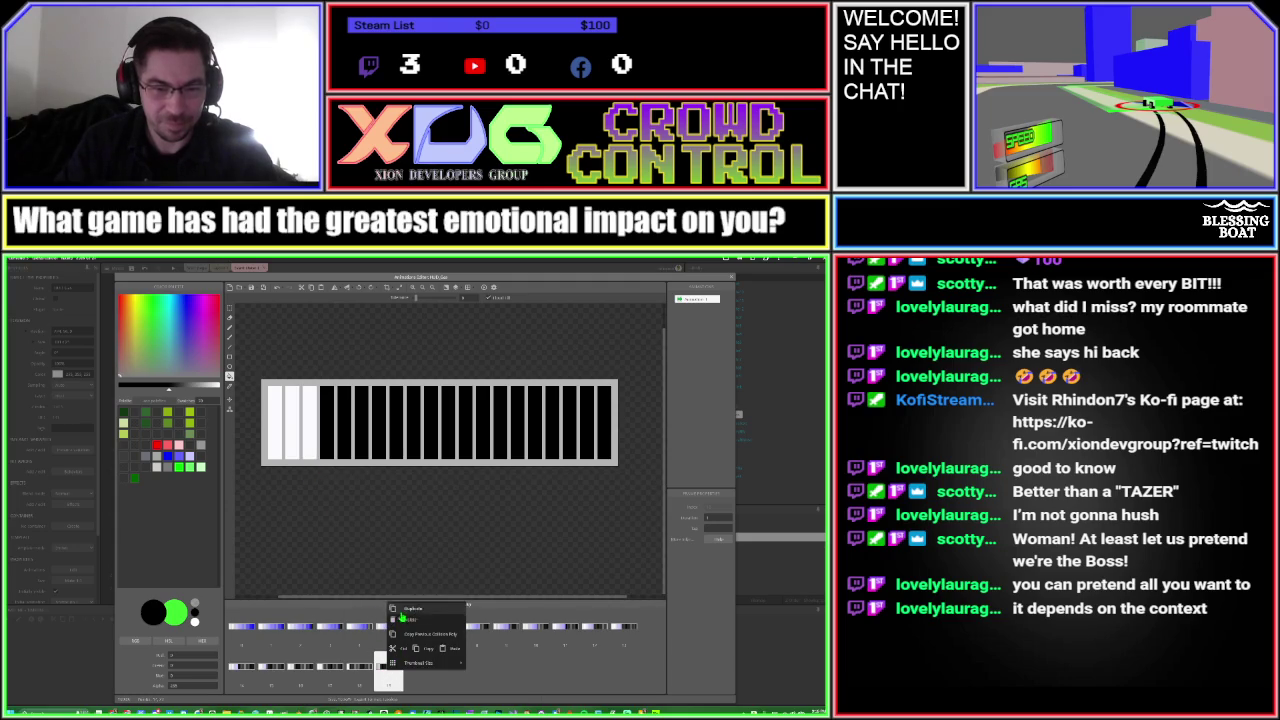
left_click(405, 608)
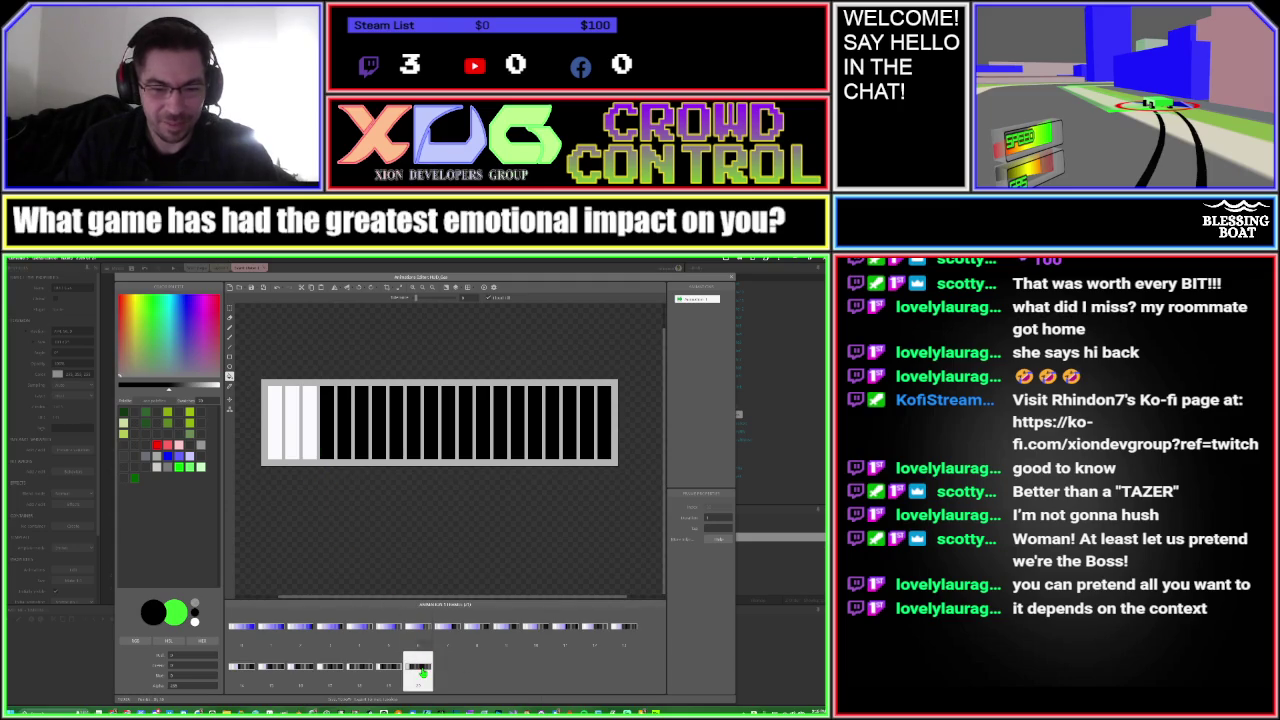
right_click(424, 668)
left_click(443, 620)
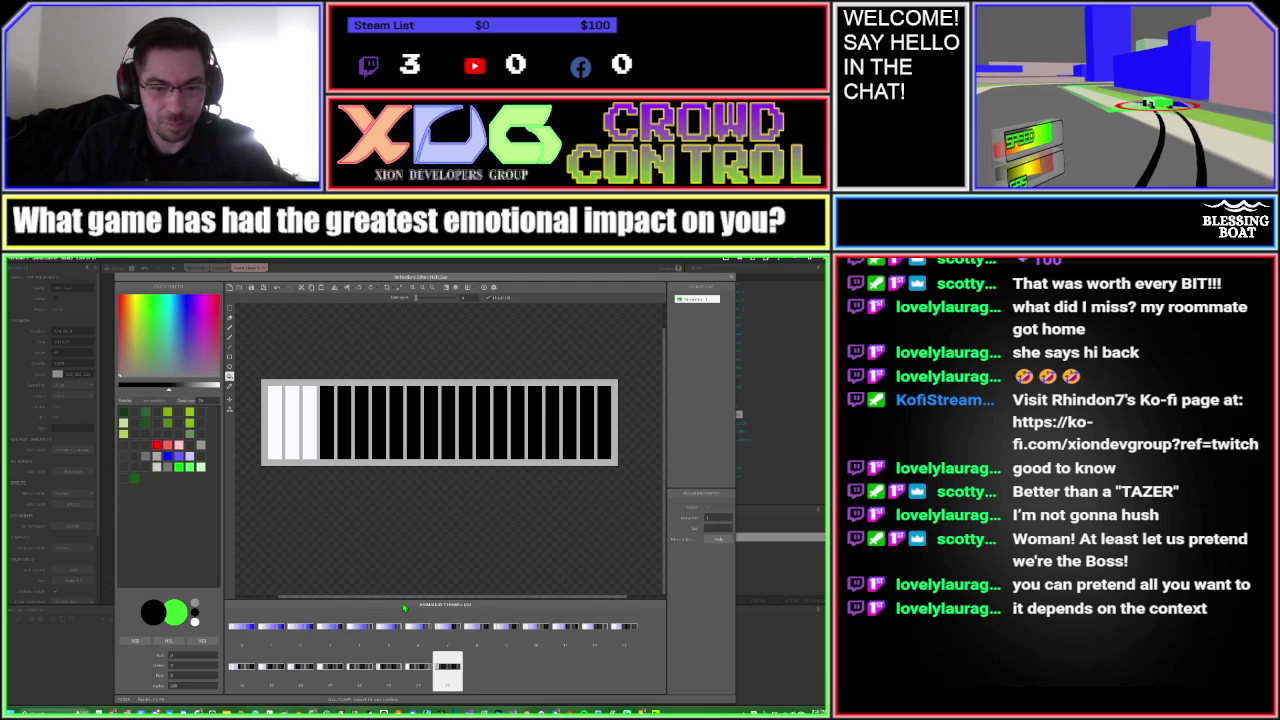
left_click(315, 443)
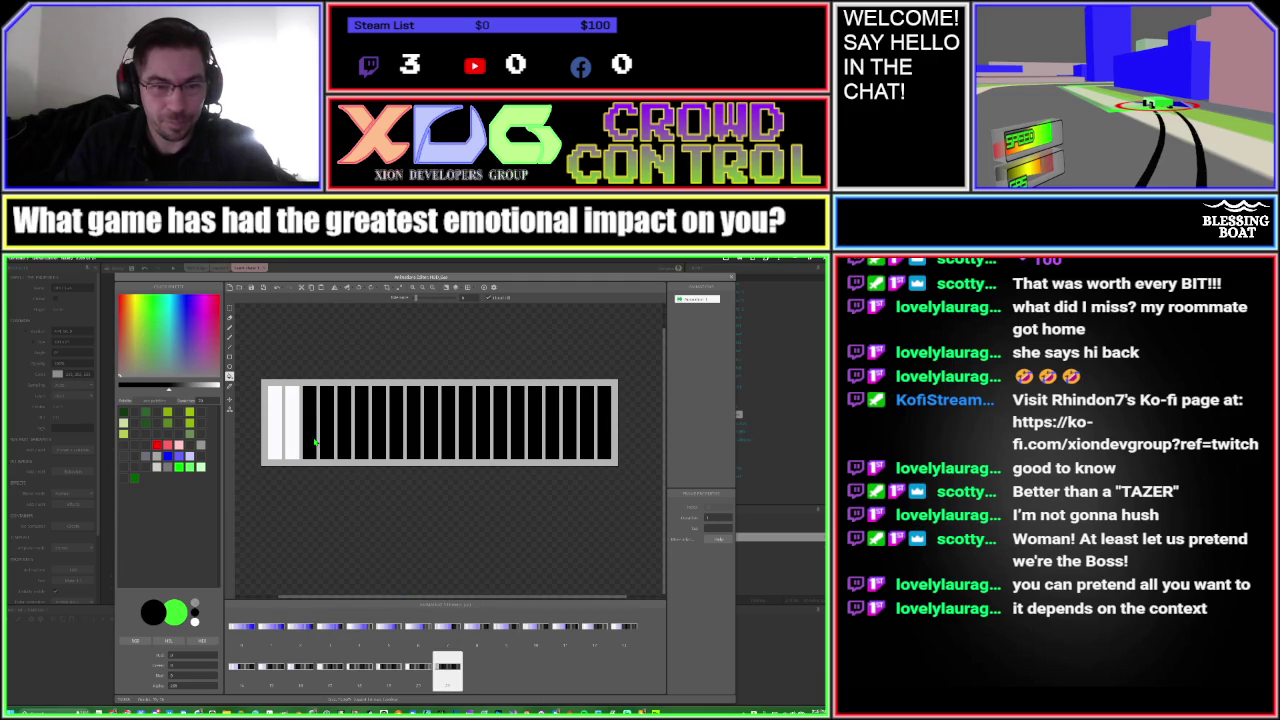
Review the draining frames and delete the two redundant duplicate frames
left_click(421, 677)
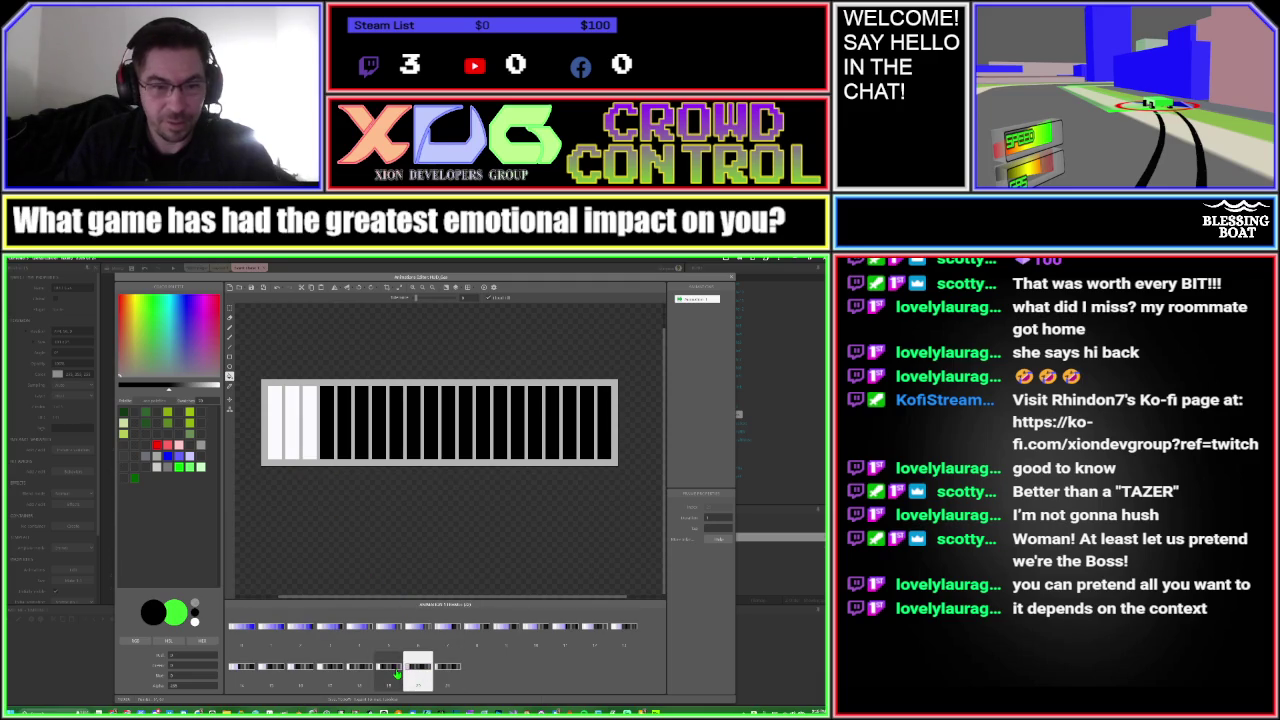
left_click(397, 677)
left_click(366, 677)
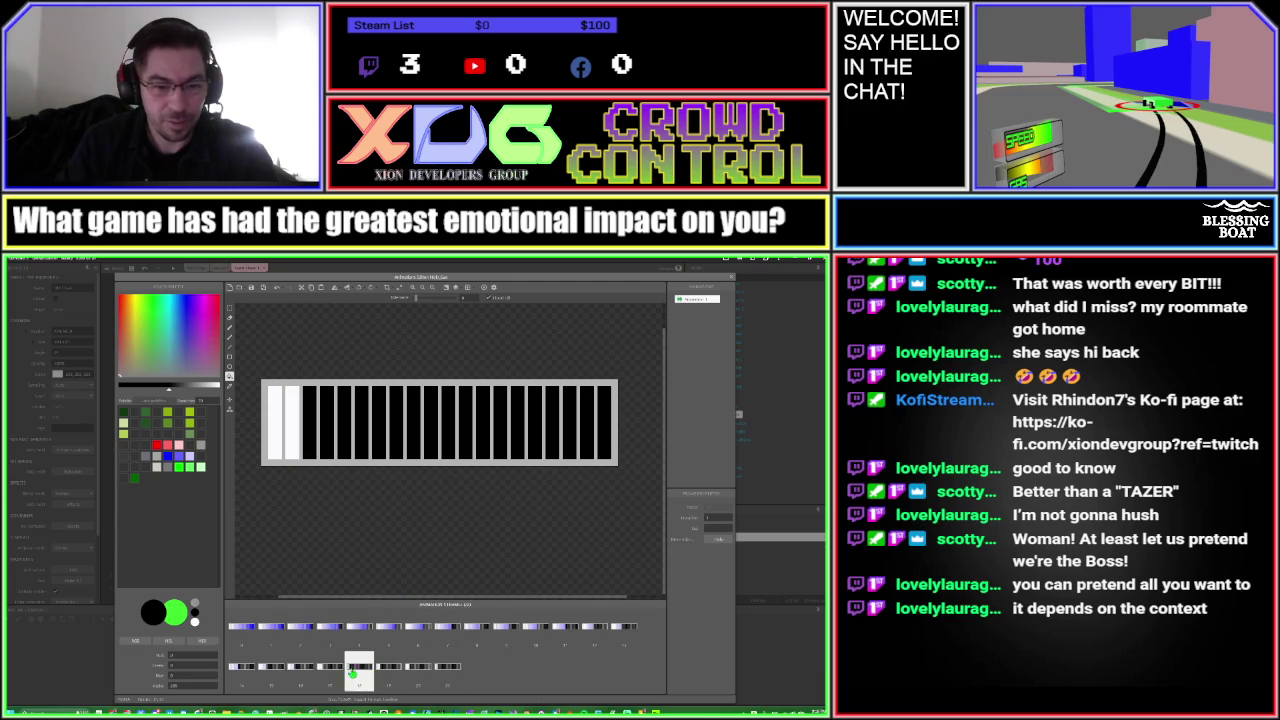
left_click(333, 676)
left_click(308, 672)
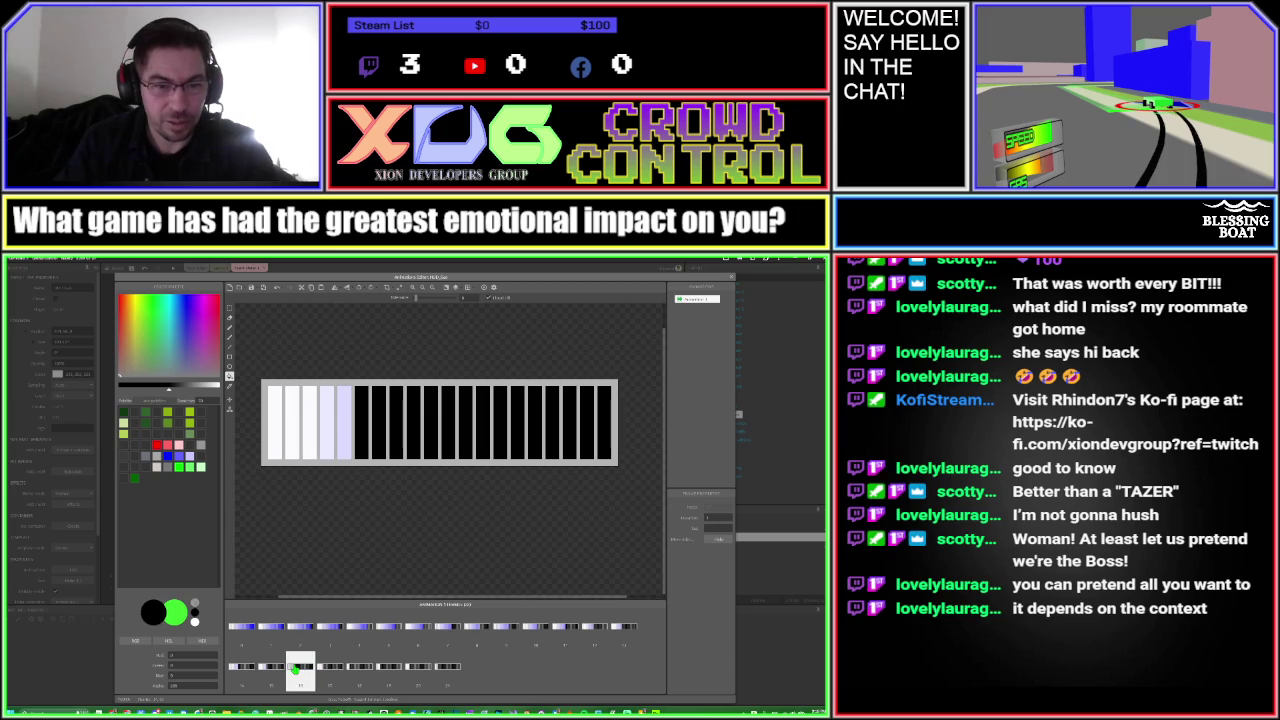
left_click(330, 672)
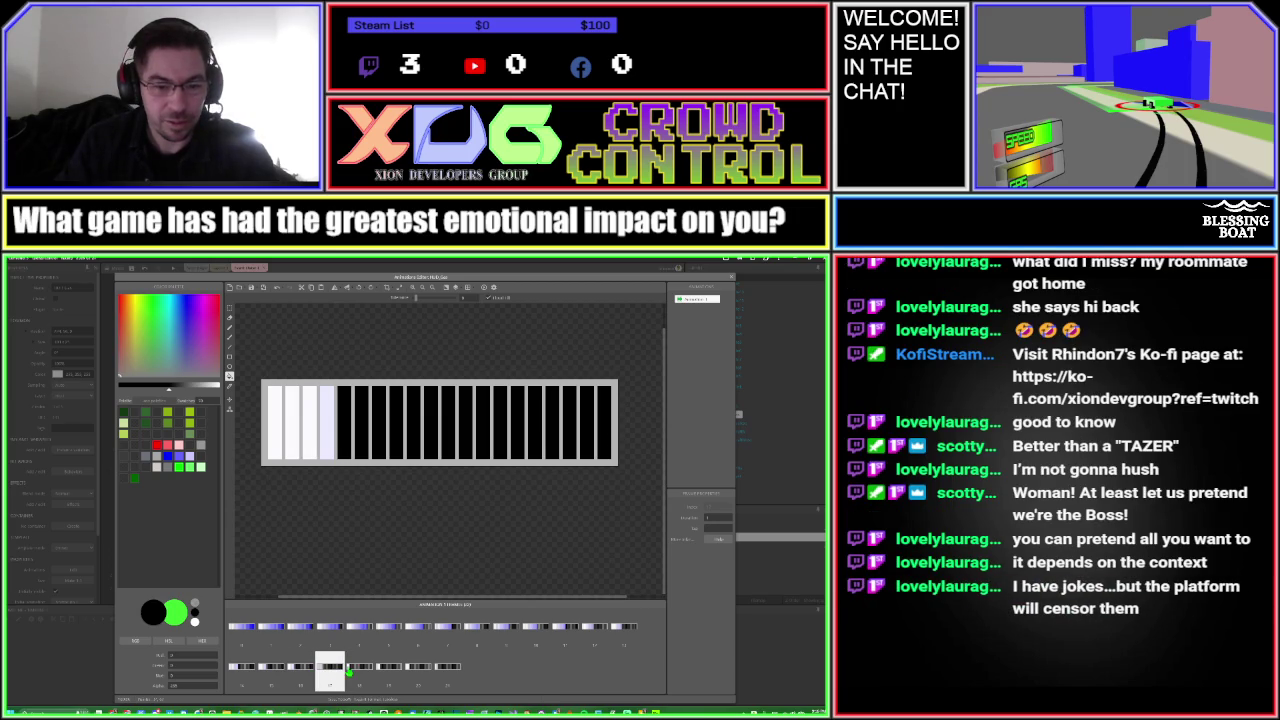
left_click(360, 673)
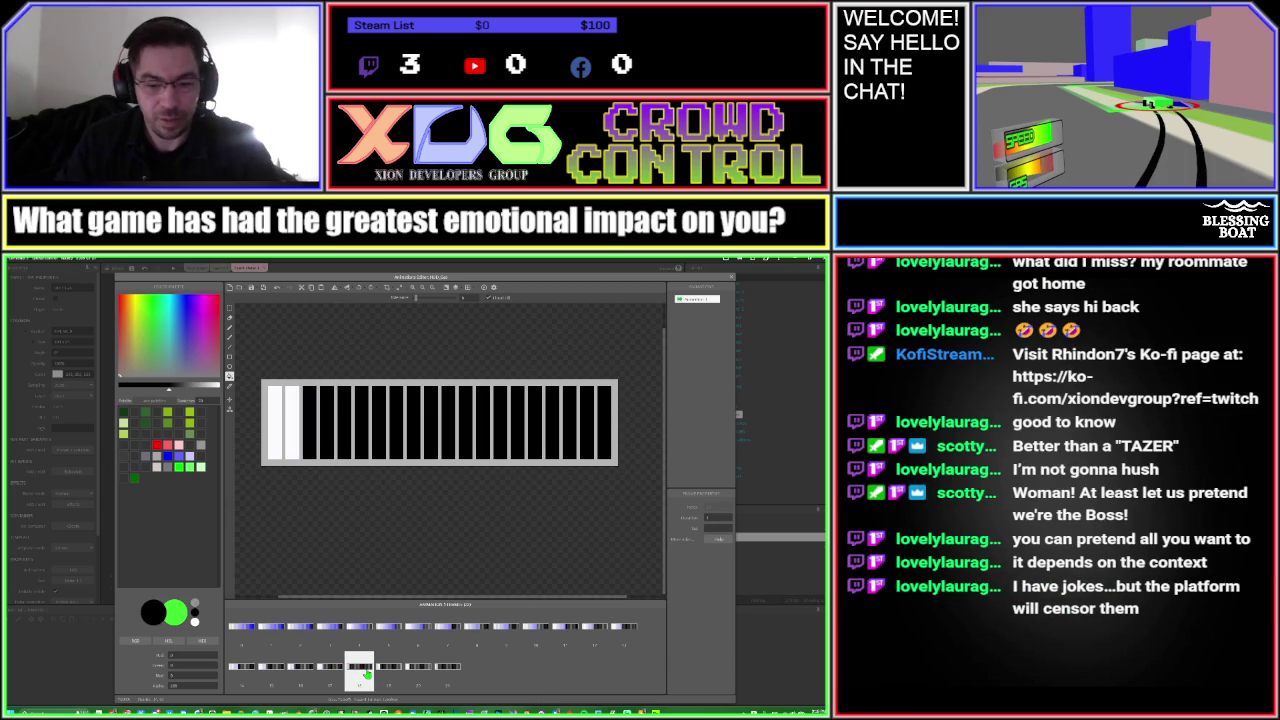
key("Delete")
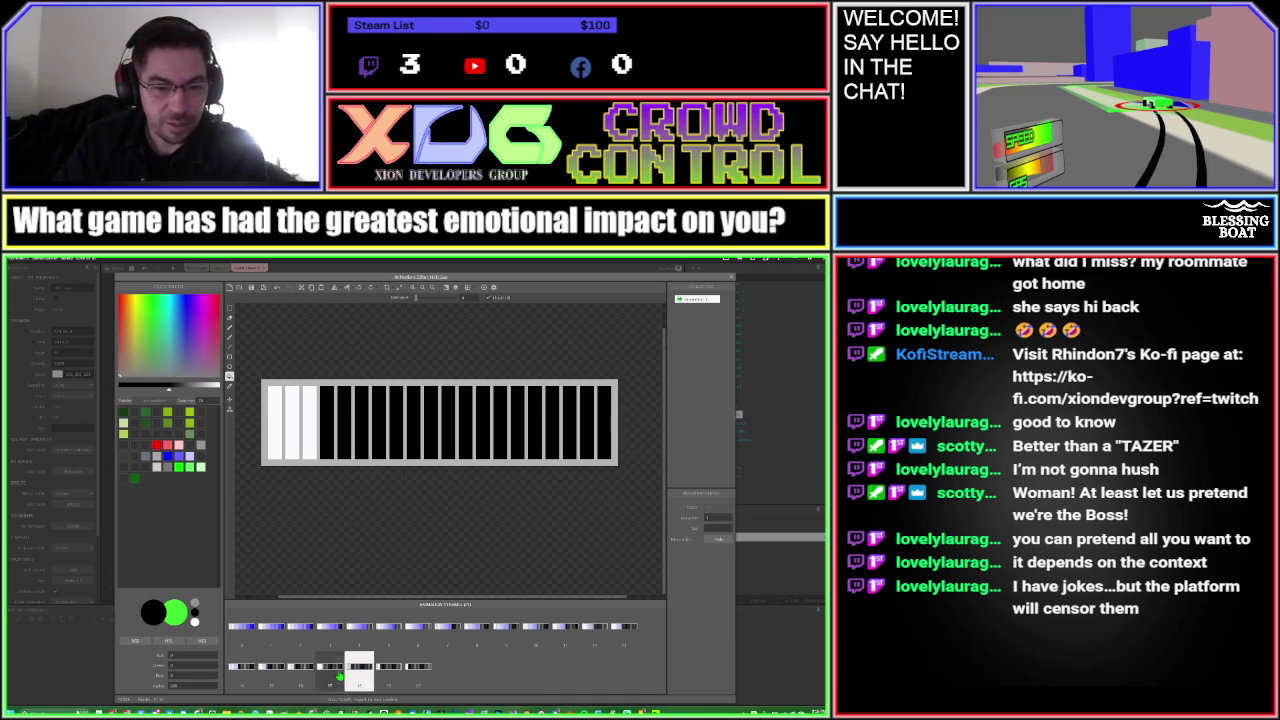
left_click(334, 675)
left_click(352, 677)
left_click(385, 677)
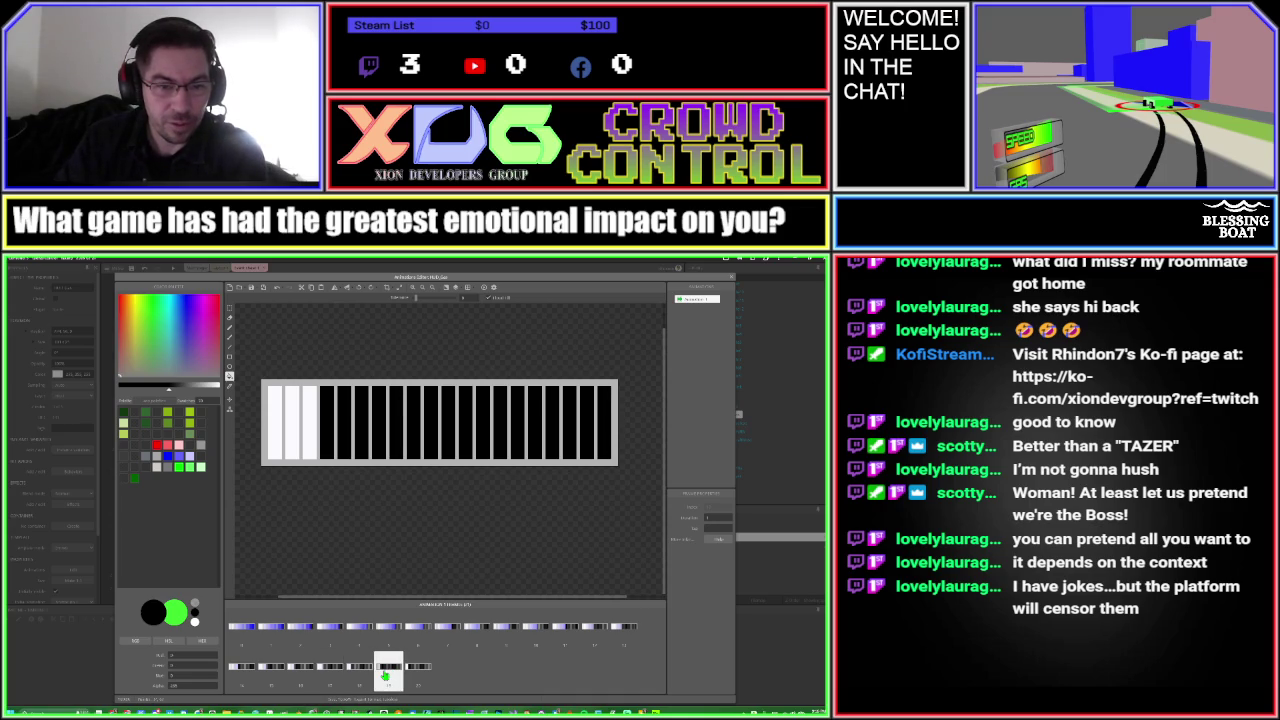
key("Delete")
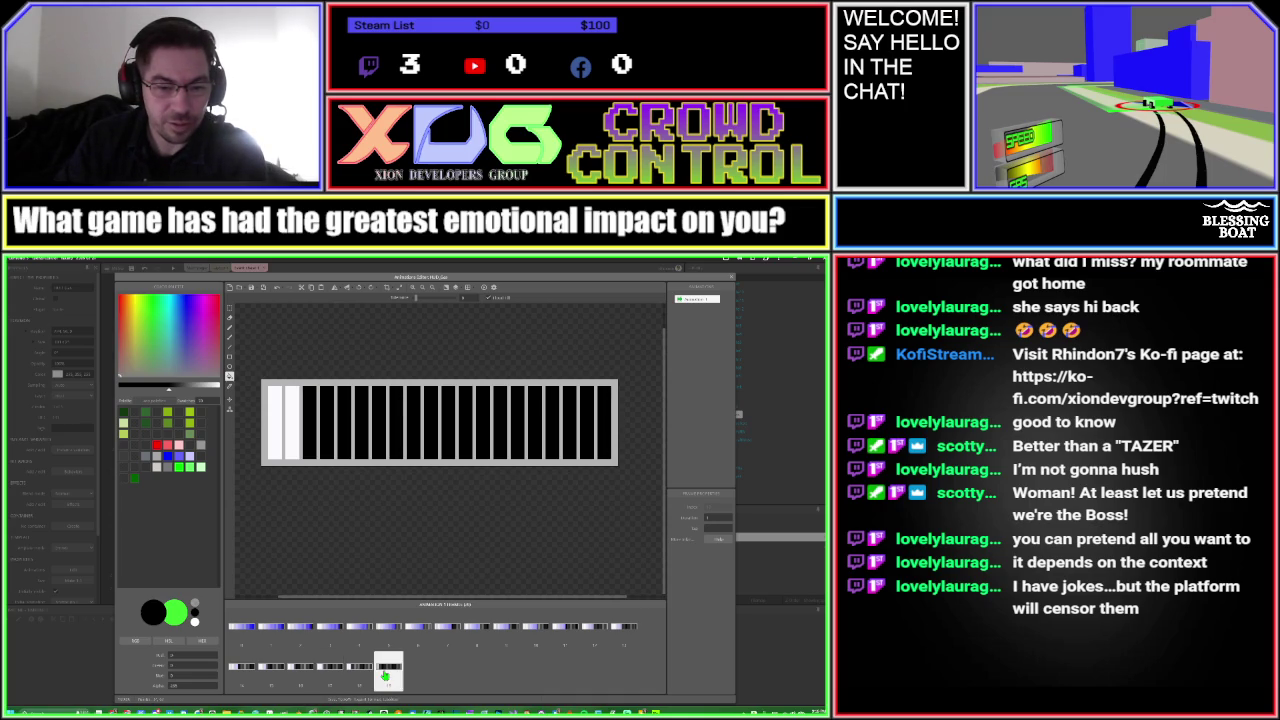
Blacken the second white segment, add a final all-black frame, and close the animation editor
left_click(292, 438)
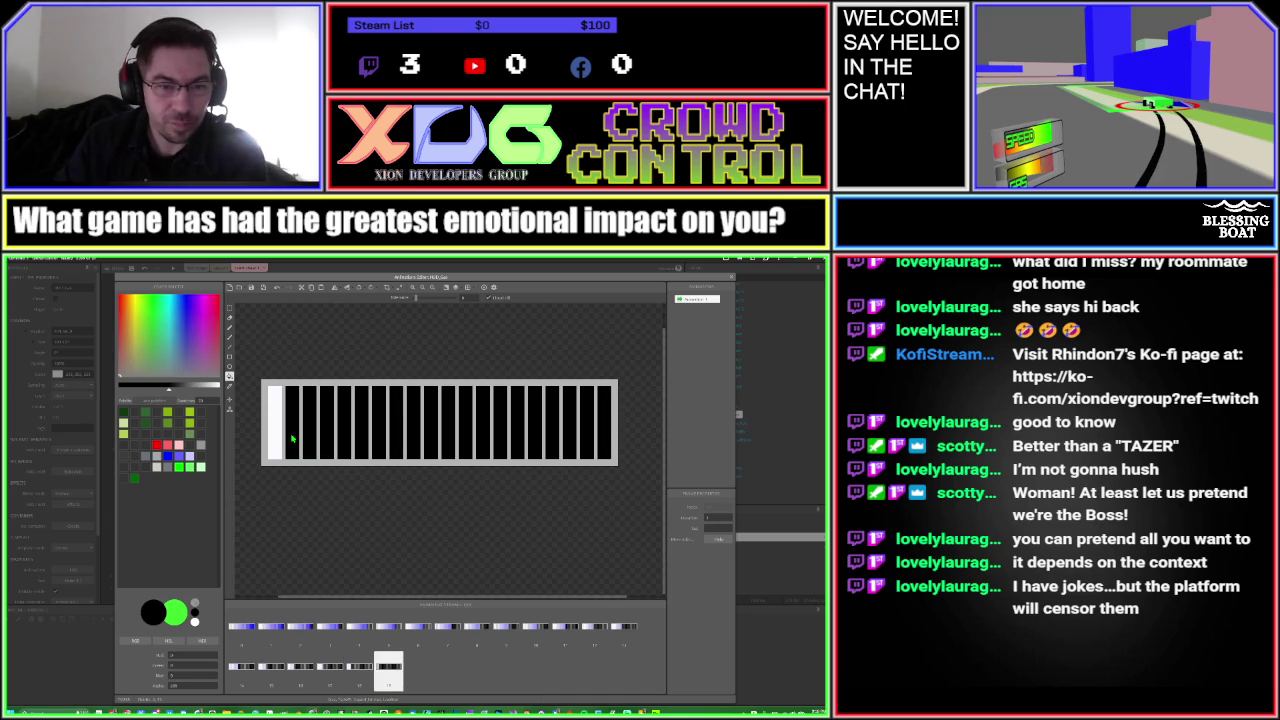
right_click(396, 676)
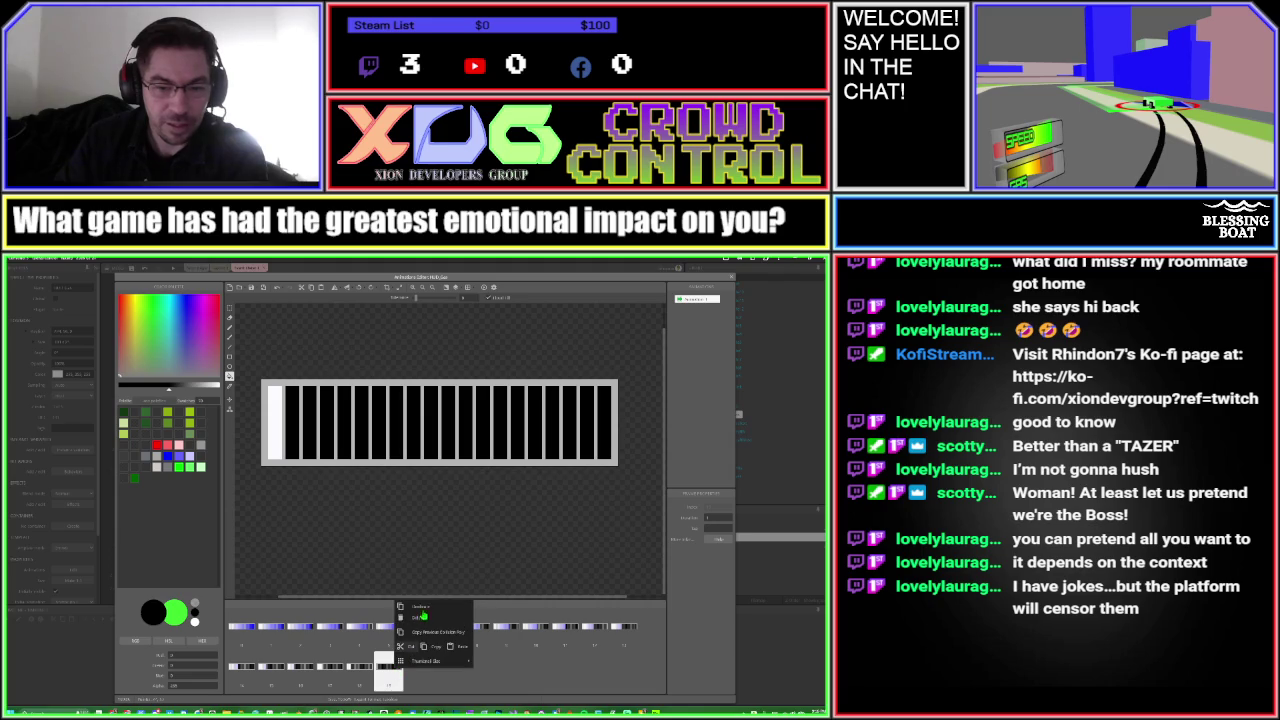
left_click(430, 606)
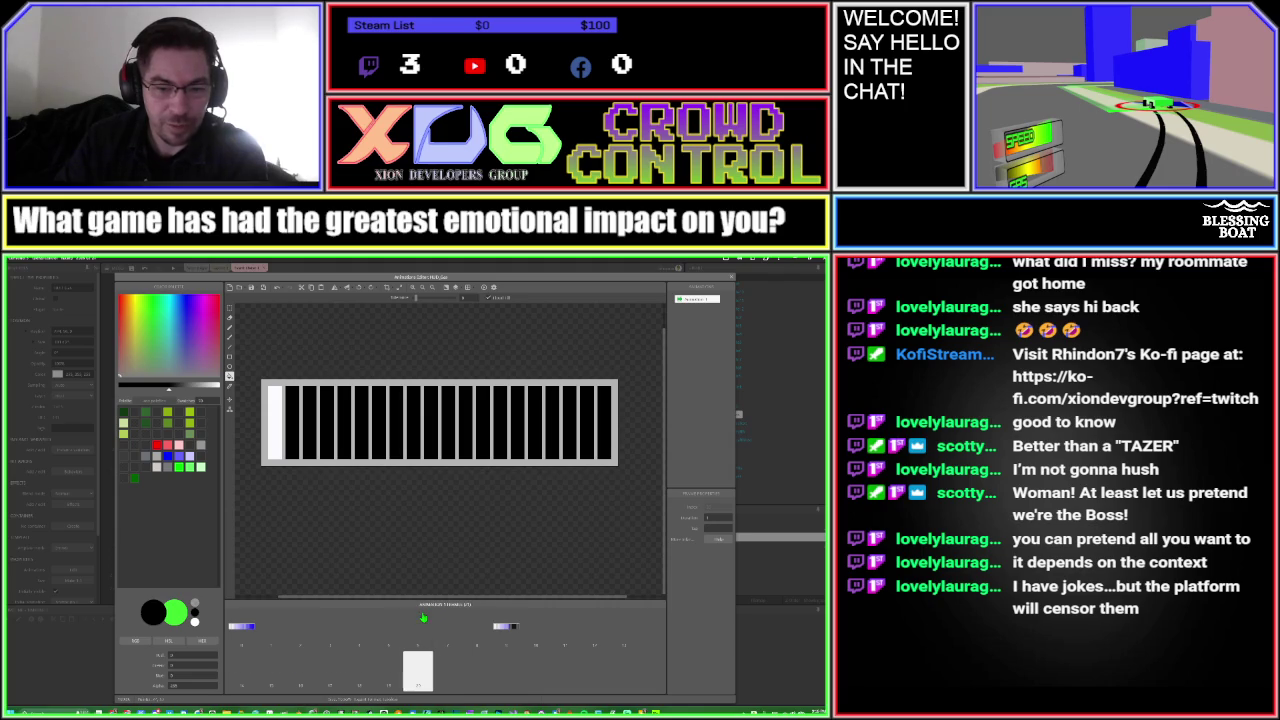
left_click(280, 448)
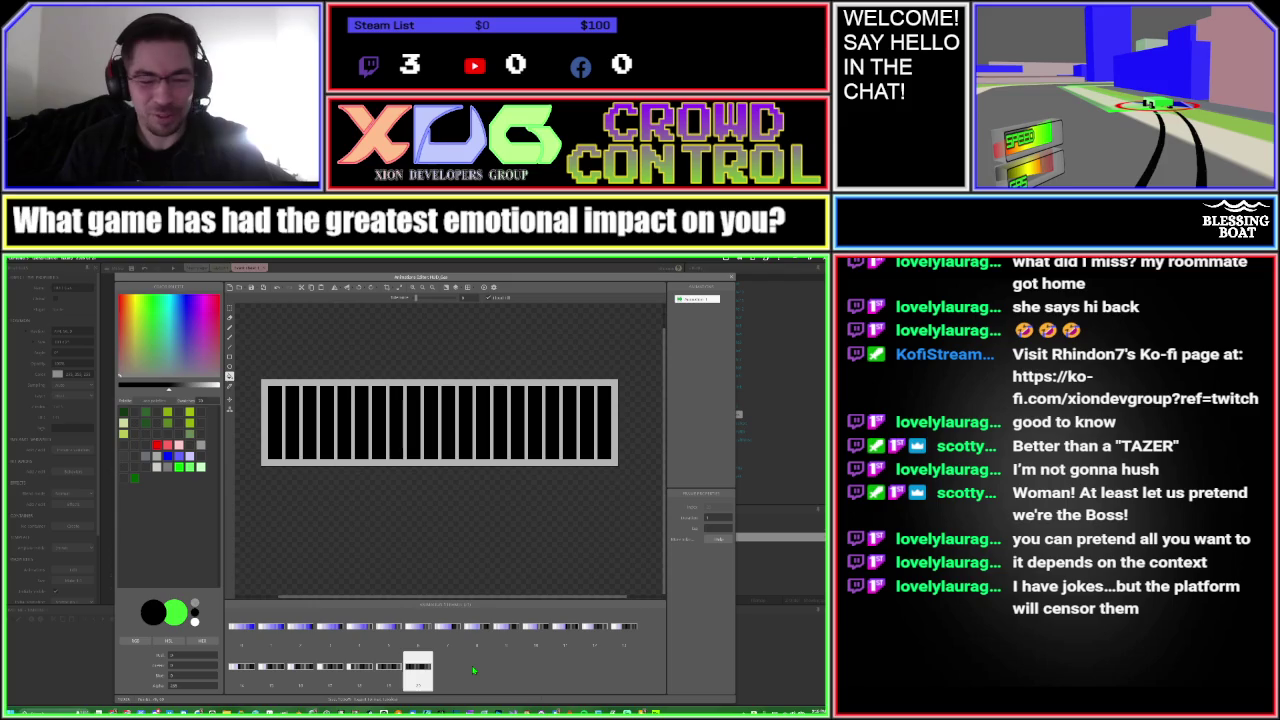
key("Escape")
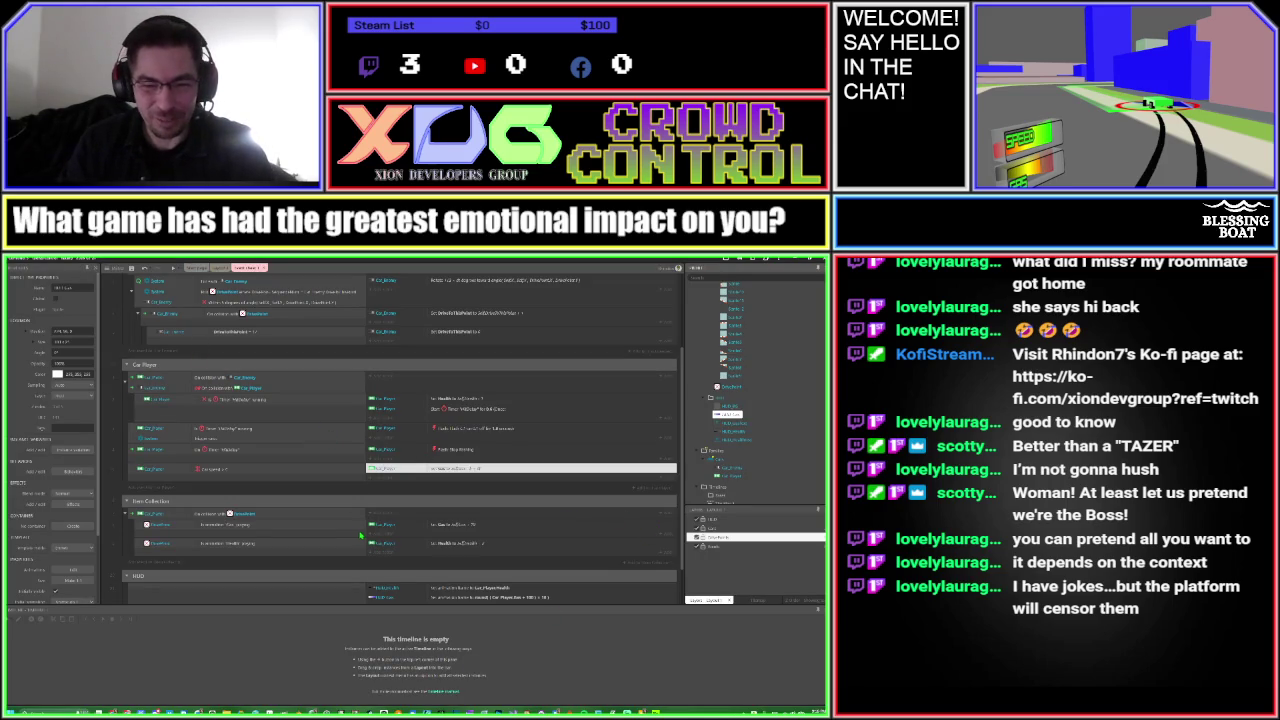
Edit the end of the HUD gas bar action's expression, then briefly reopen and close the gas bar sprite
double_click(515, 598)
left_click(487, 464)
key("Return")
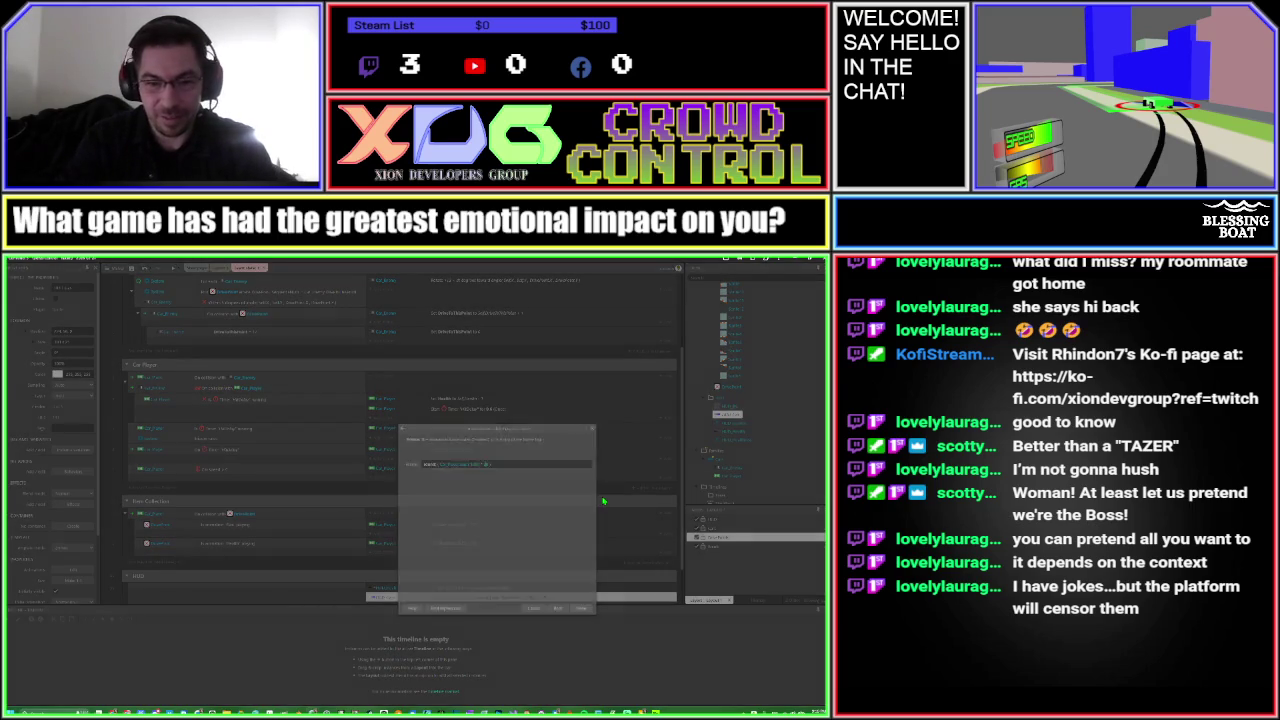
double_click(719, 414)
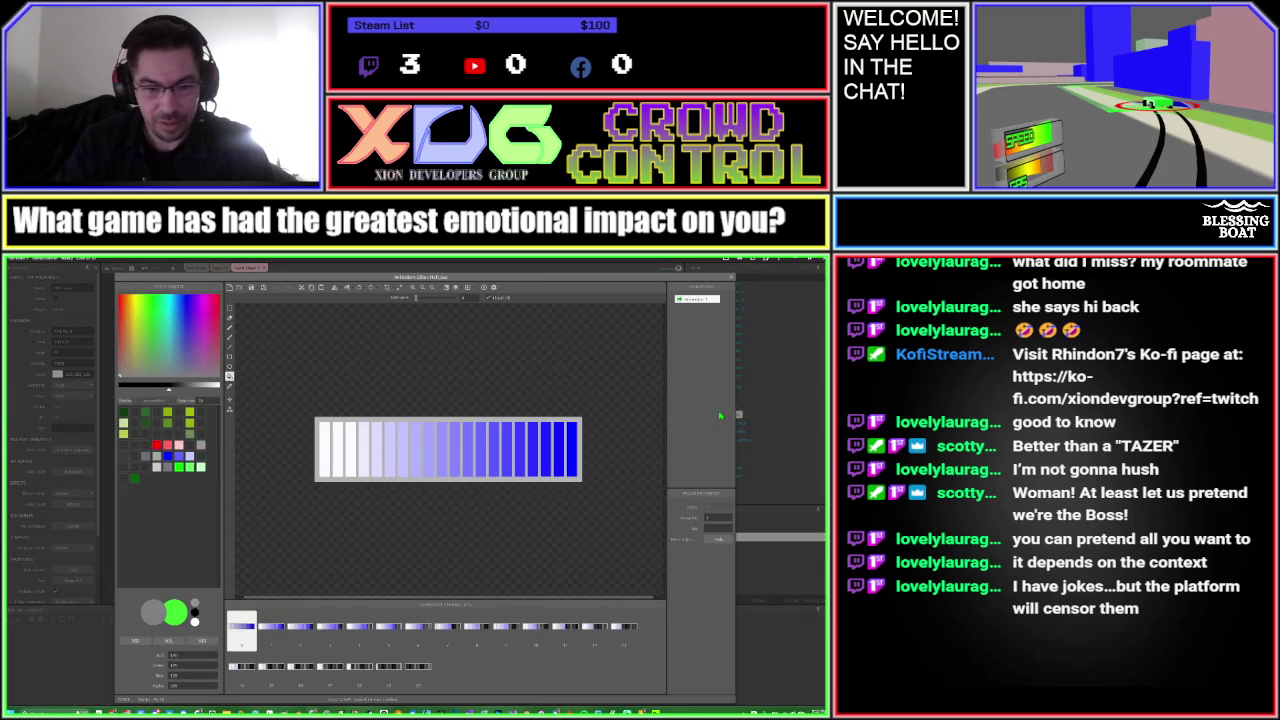
key("Escape")
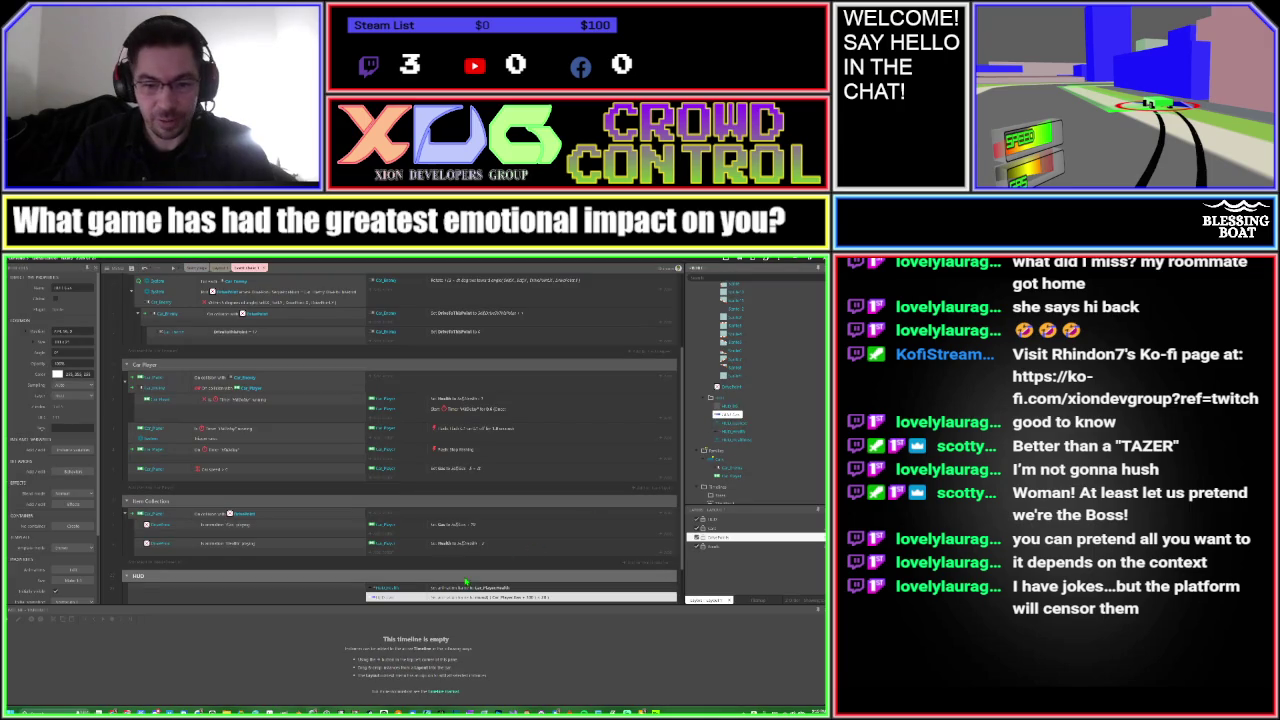
Revise the end of the gas bar action's expression again and run Preview
double_click(504, 598)
key("End")
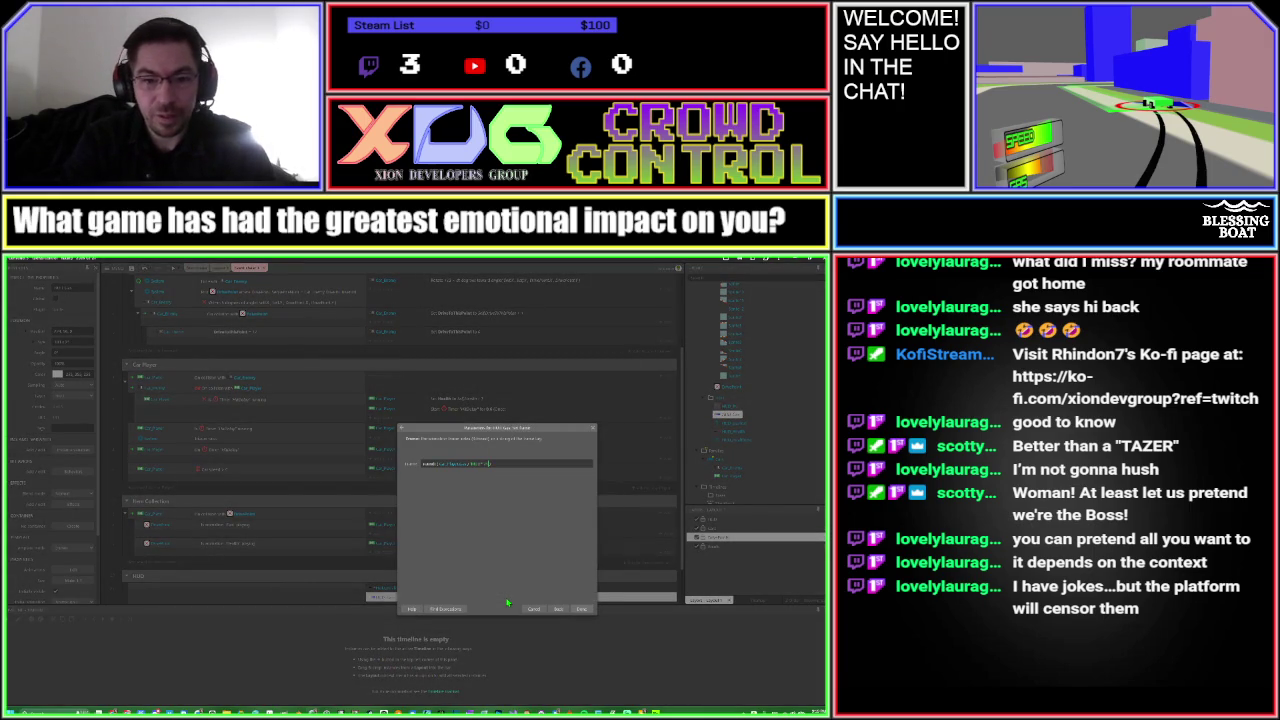
key("Return")
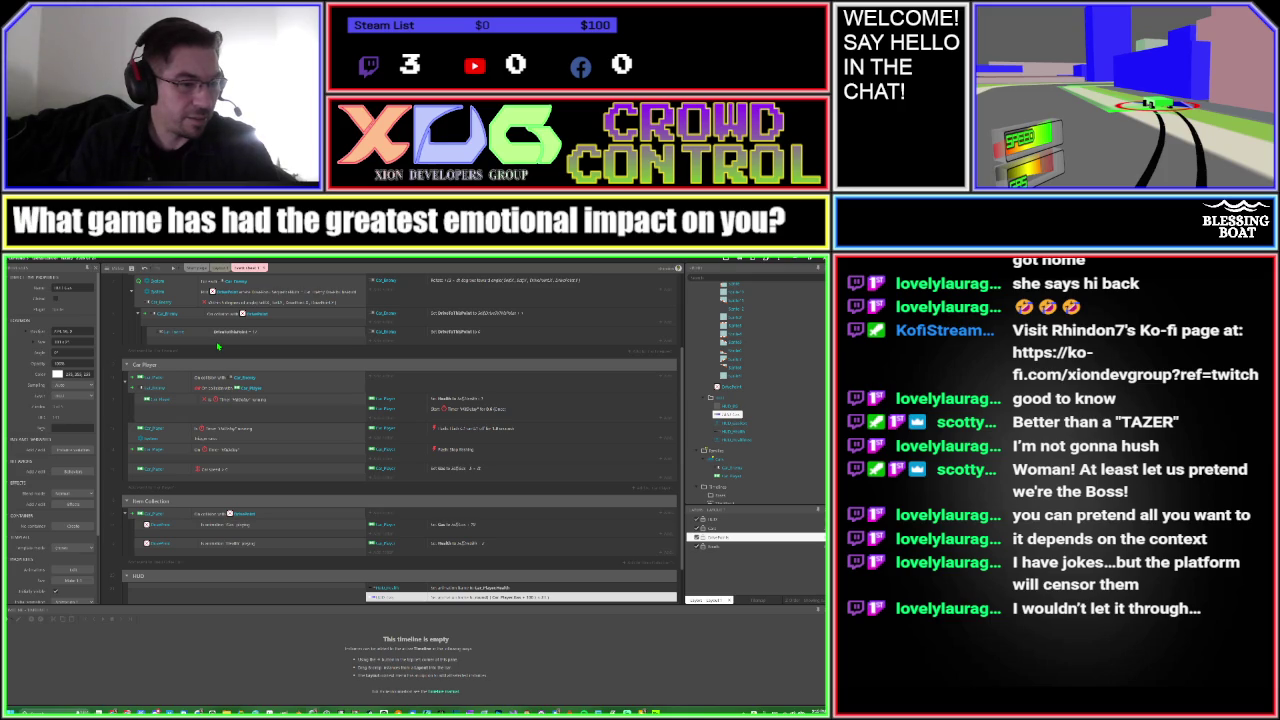
left_click(173, 269)
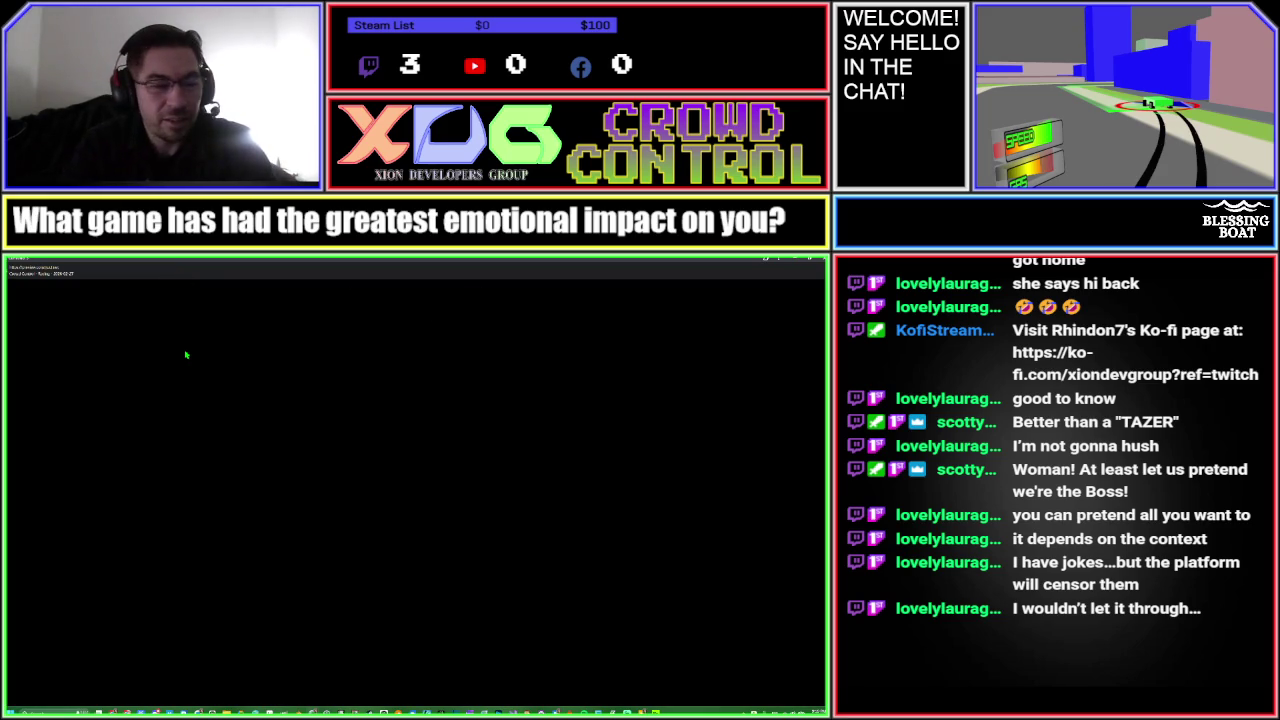
Drive the car forward briefly in the preview, then exit back to the event sheet
key("Up")
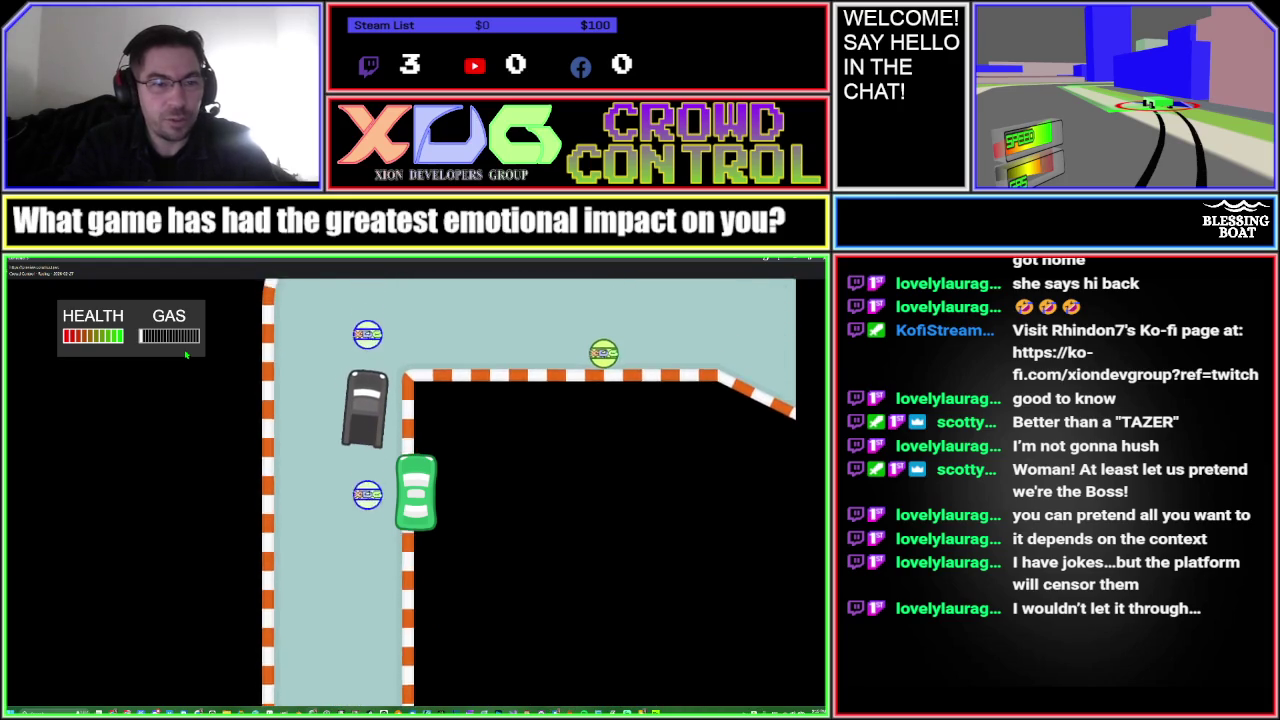
key("Escape")
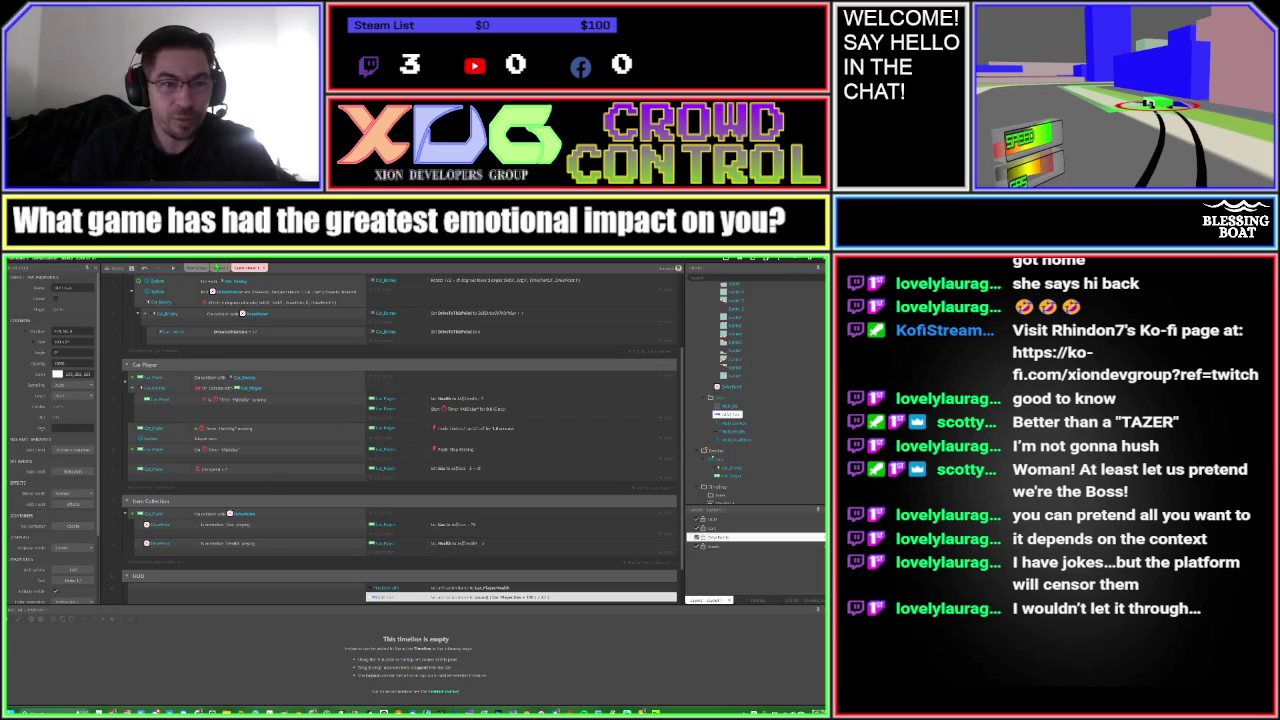
Apply Reverse frames to the gas bar sprite's animation, then preview the game again
double_click(714, 419)
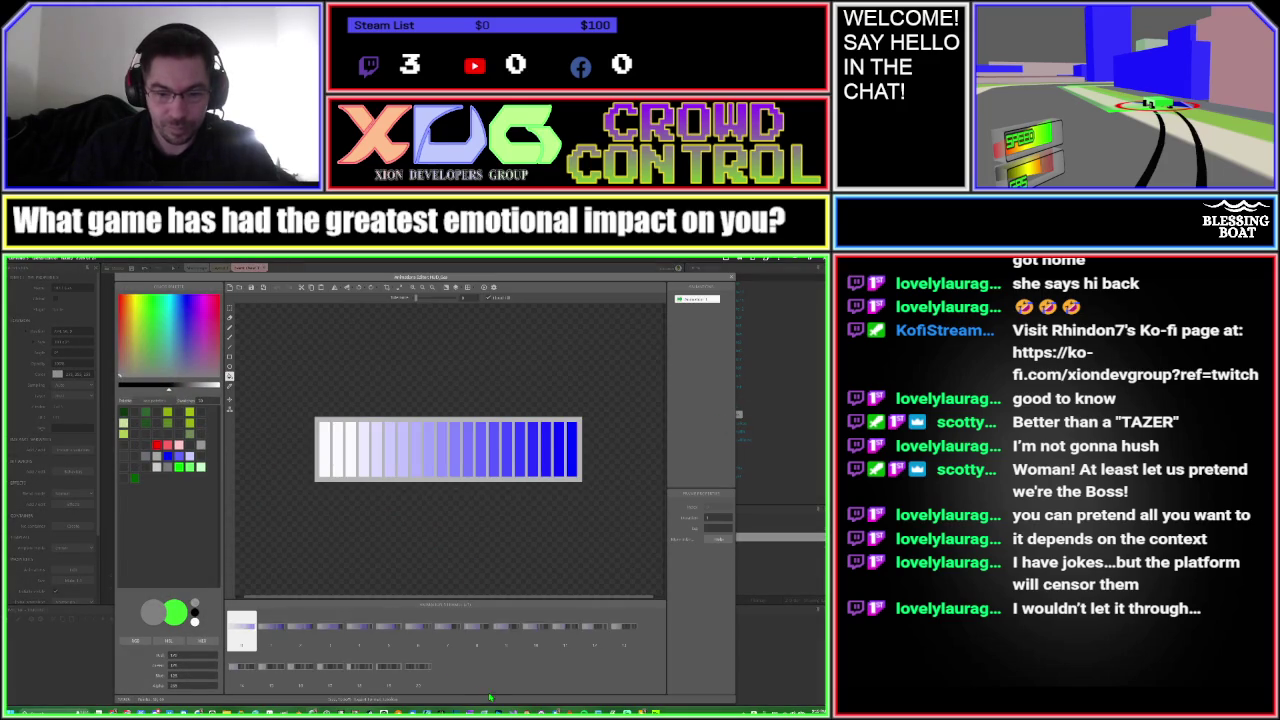
right_click(501, 684)
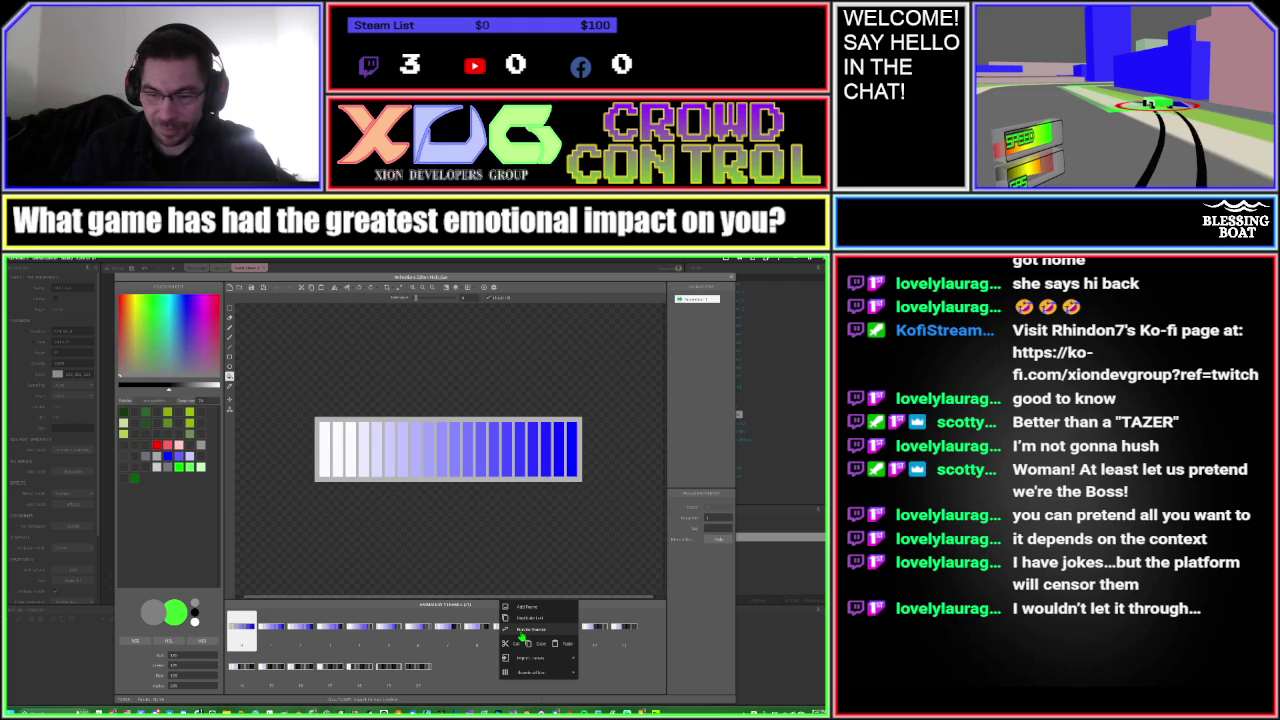
left_click(521, 631)
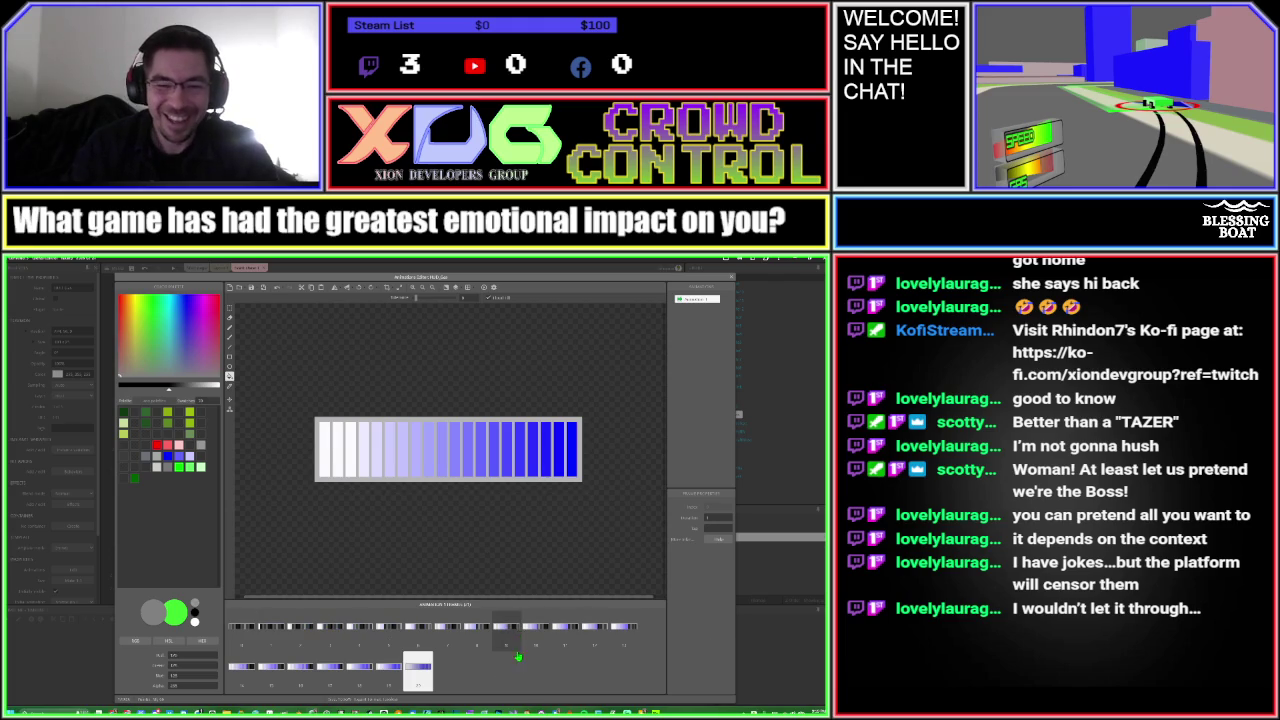
key("Escape")
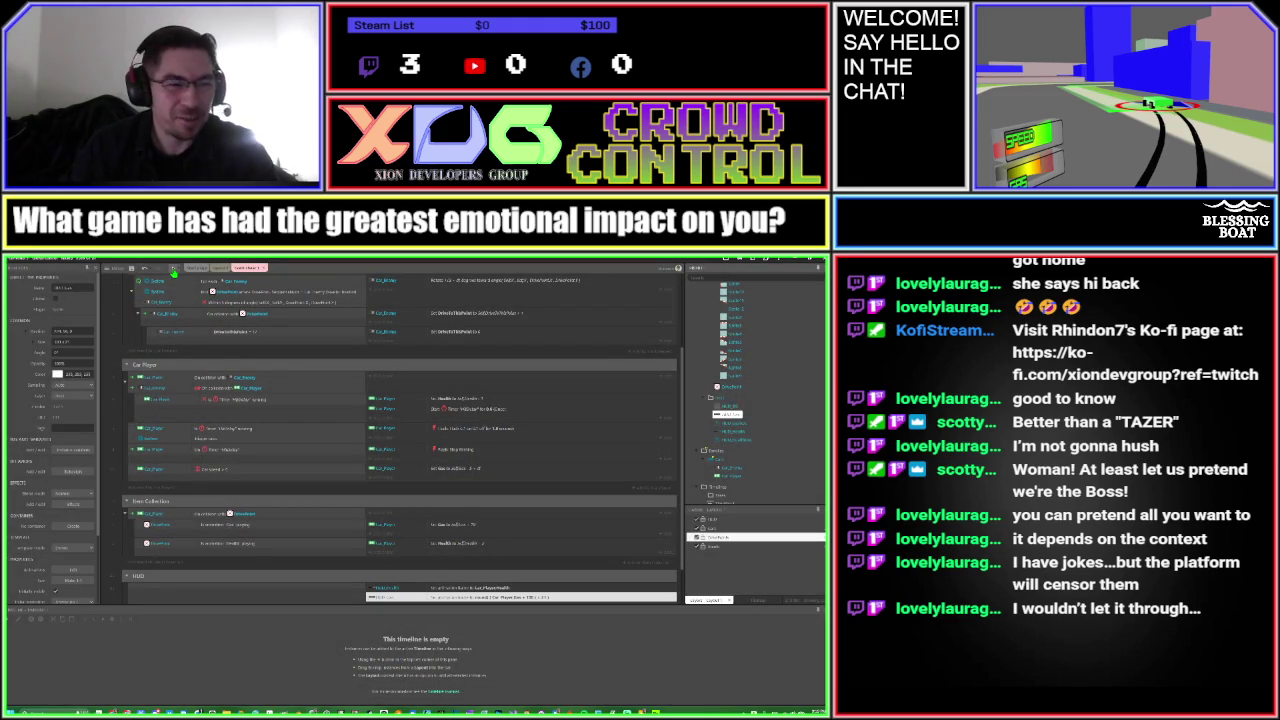
left_click(173, 271)
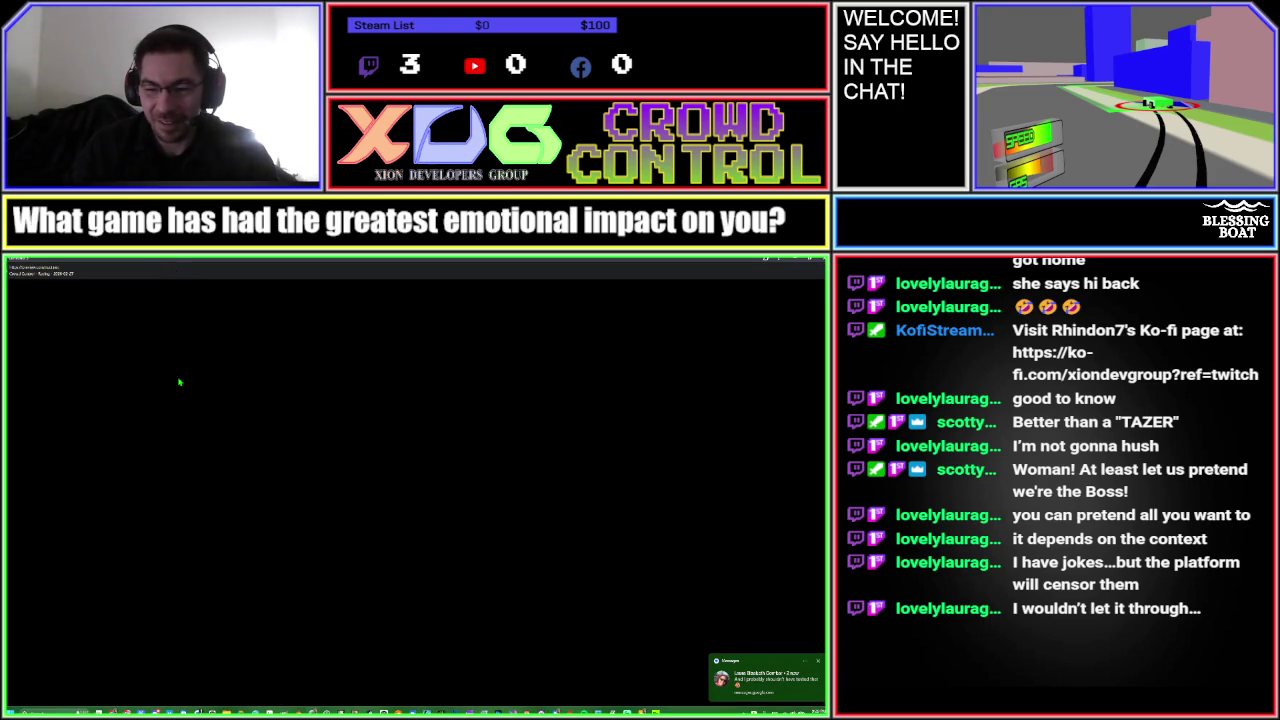
Drive the green car around the track with the arrow keys, then leave the preview
key("Up")
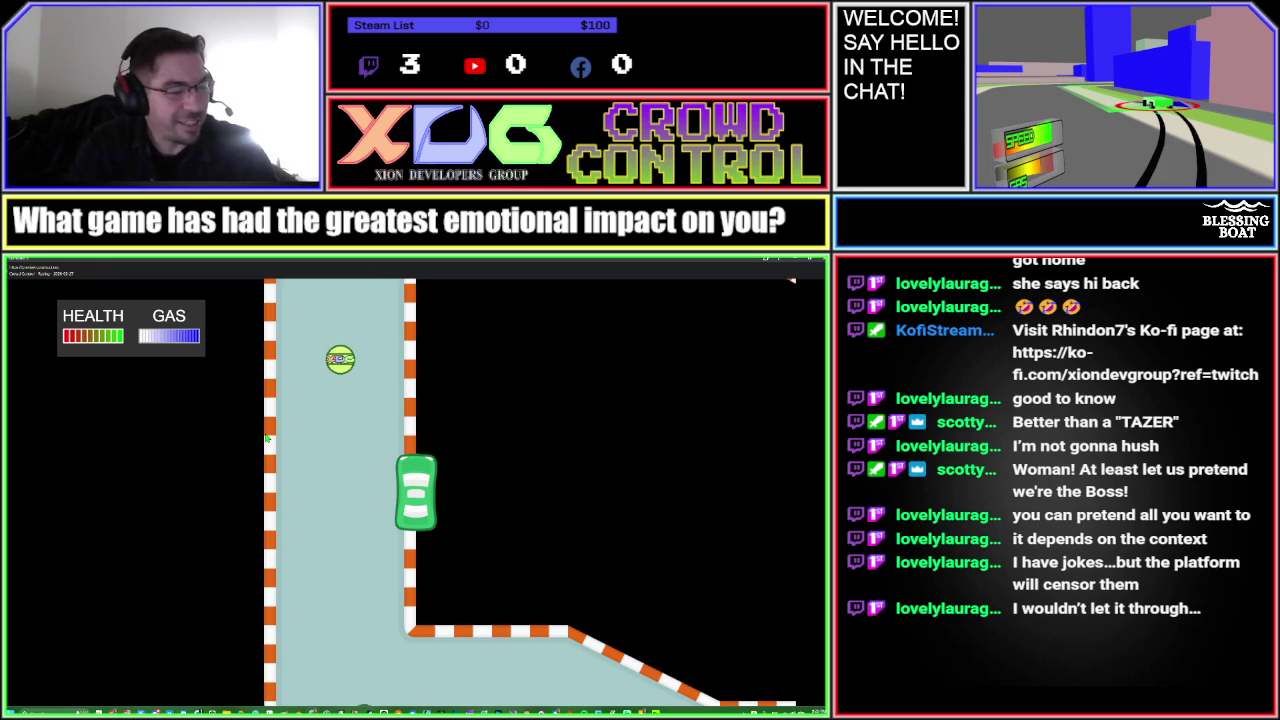
key("Up")
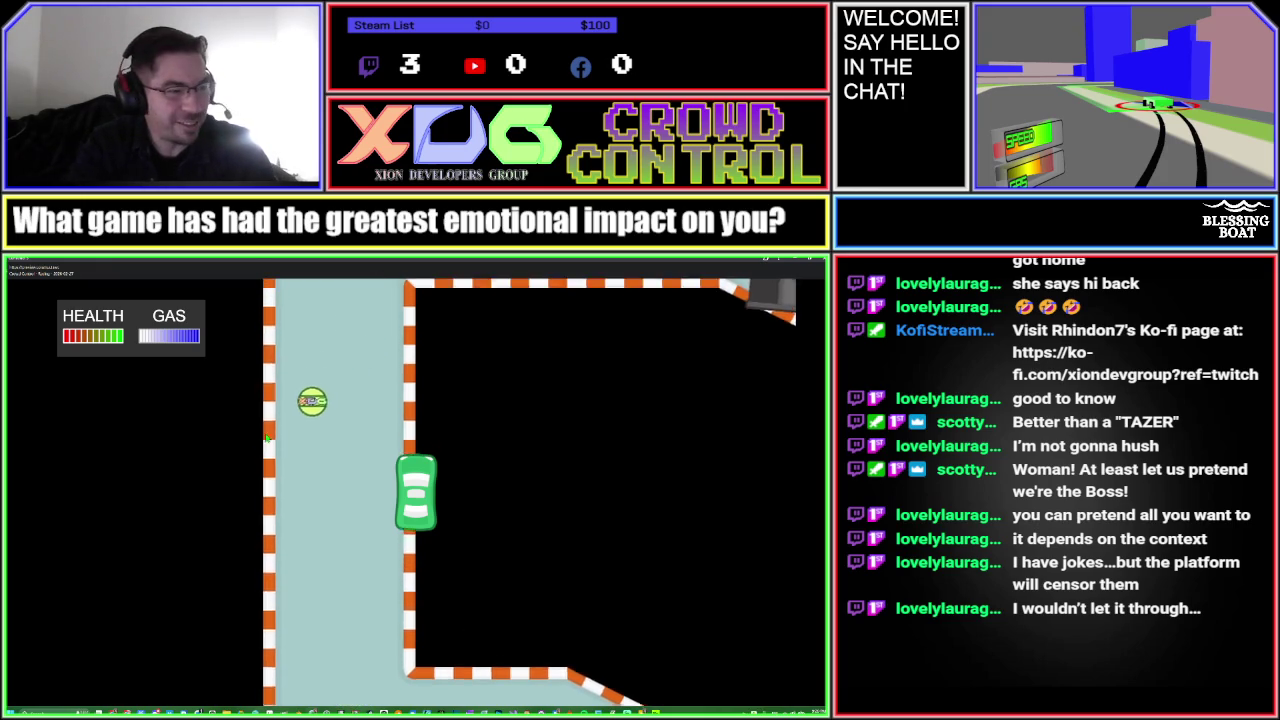
key("Right")
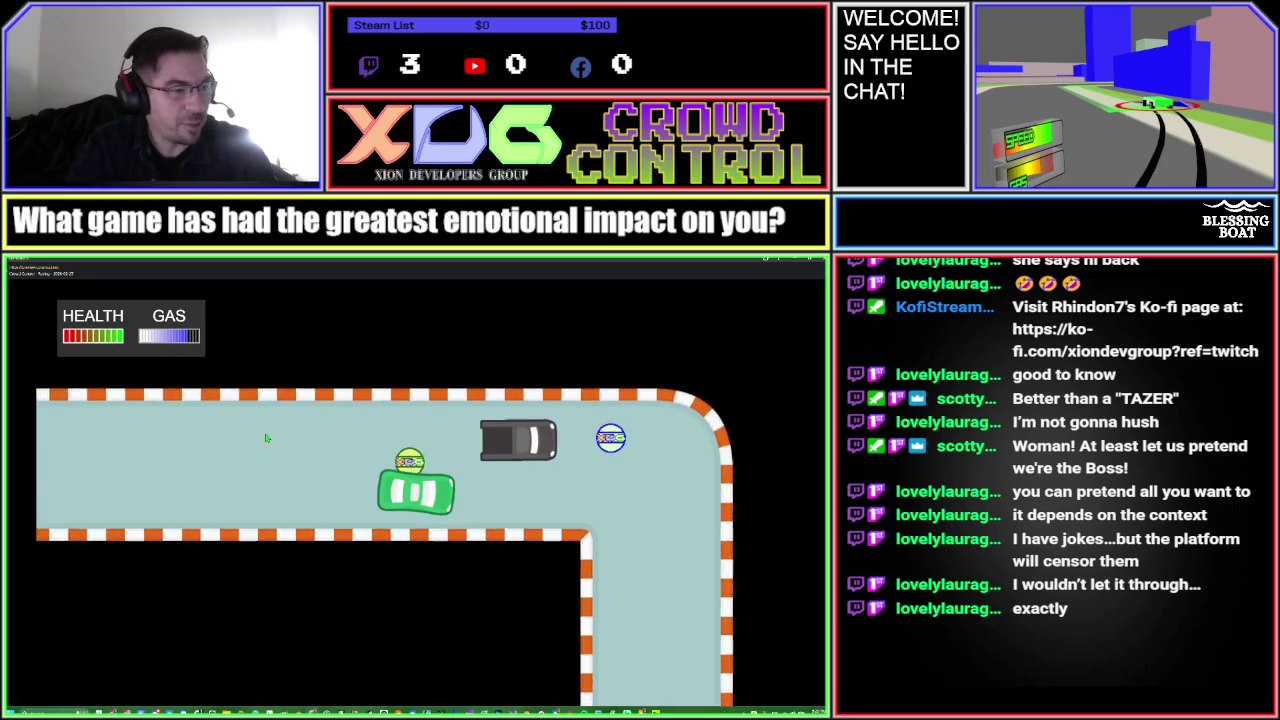
key("Right")
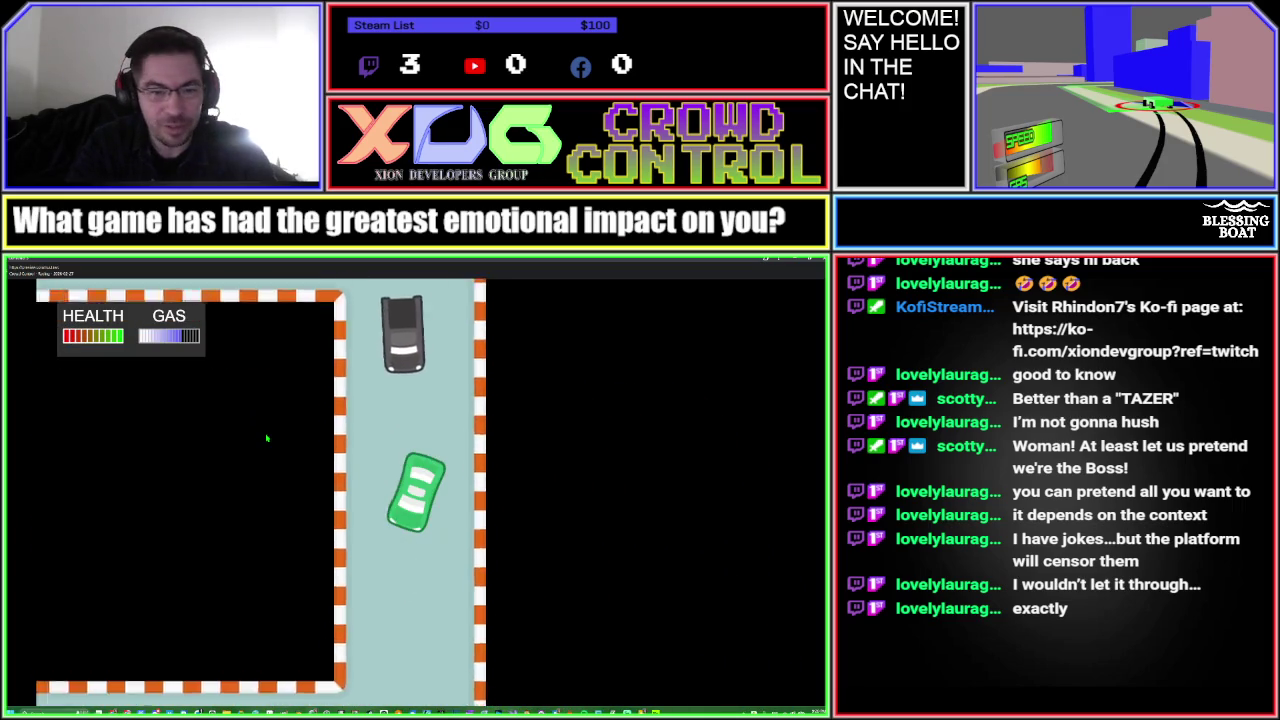
key("Right")
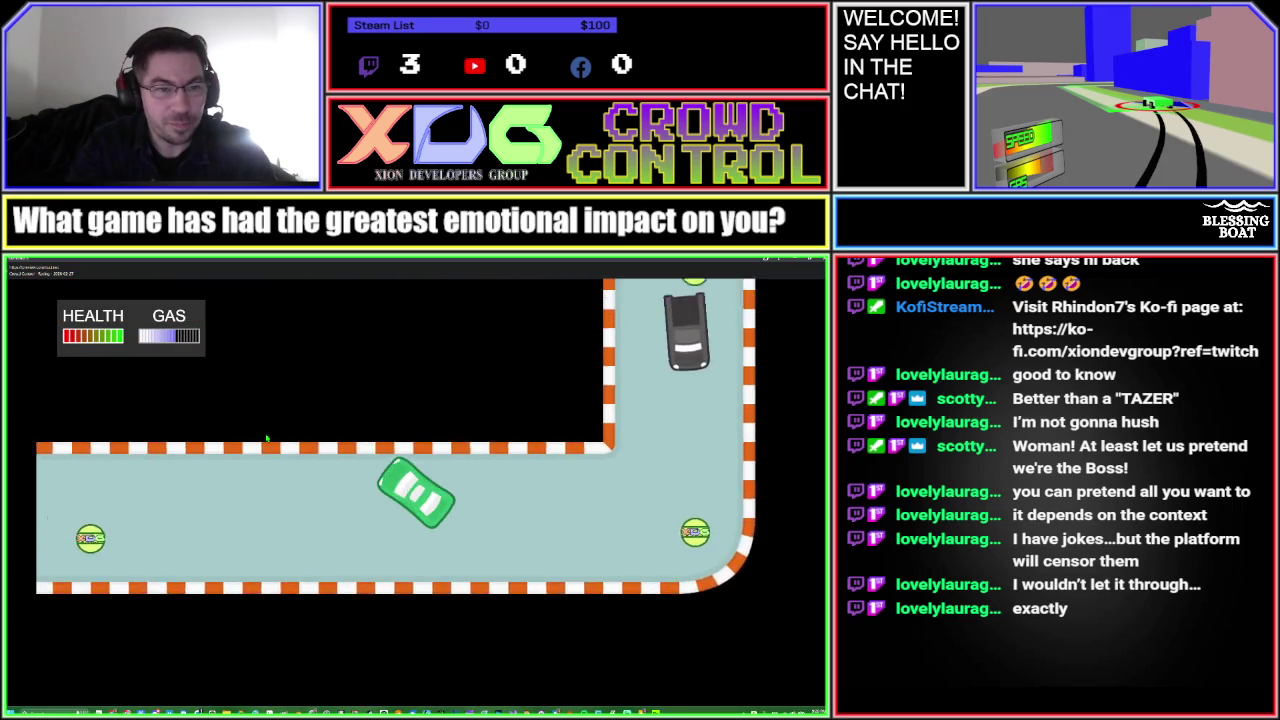
key("Right")
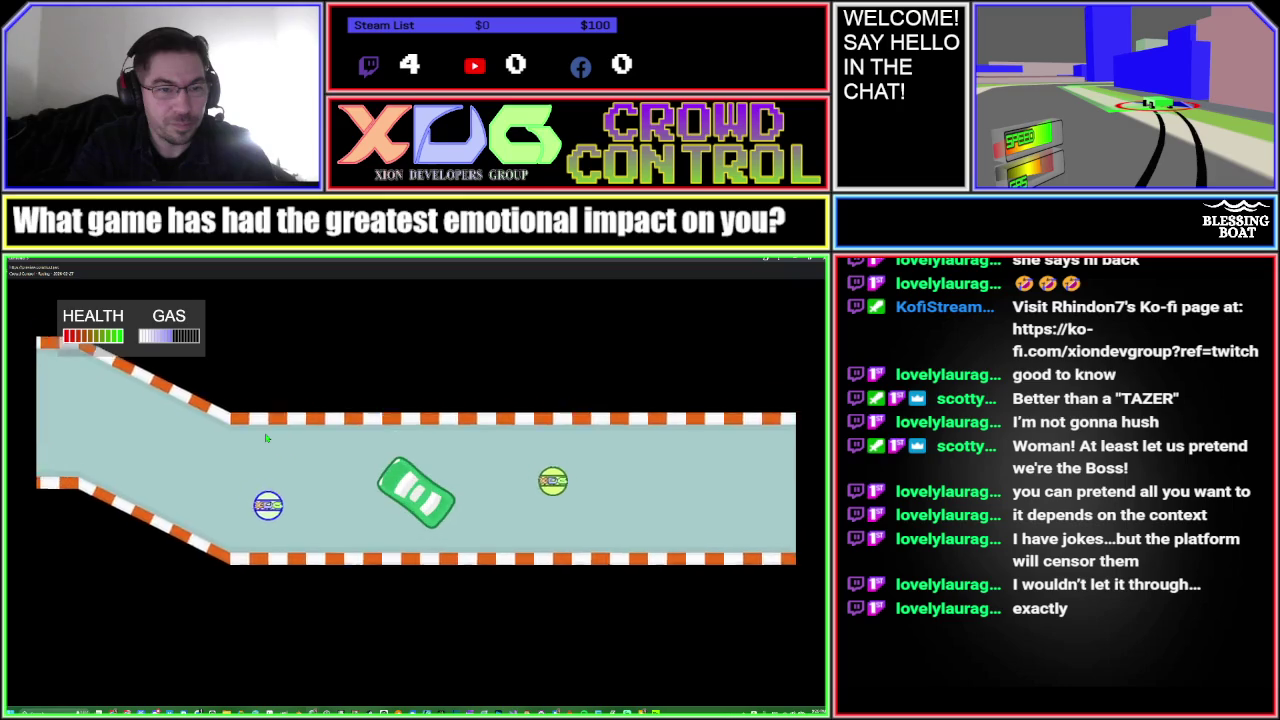
key("Right")
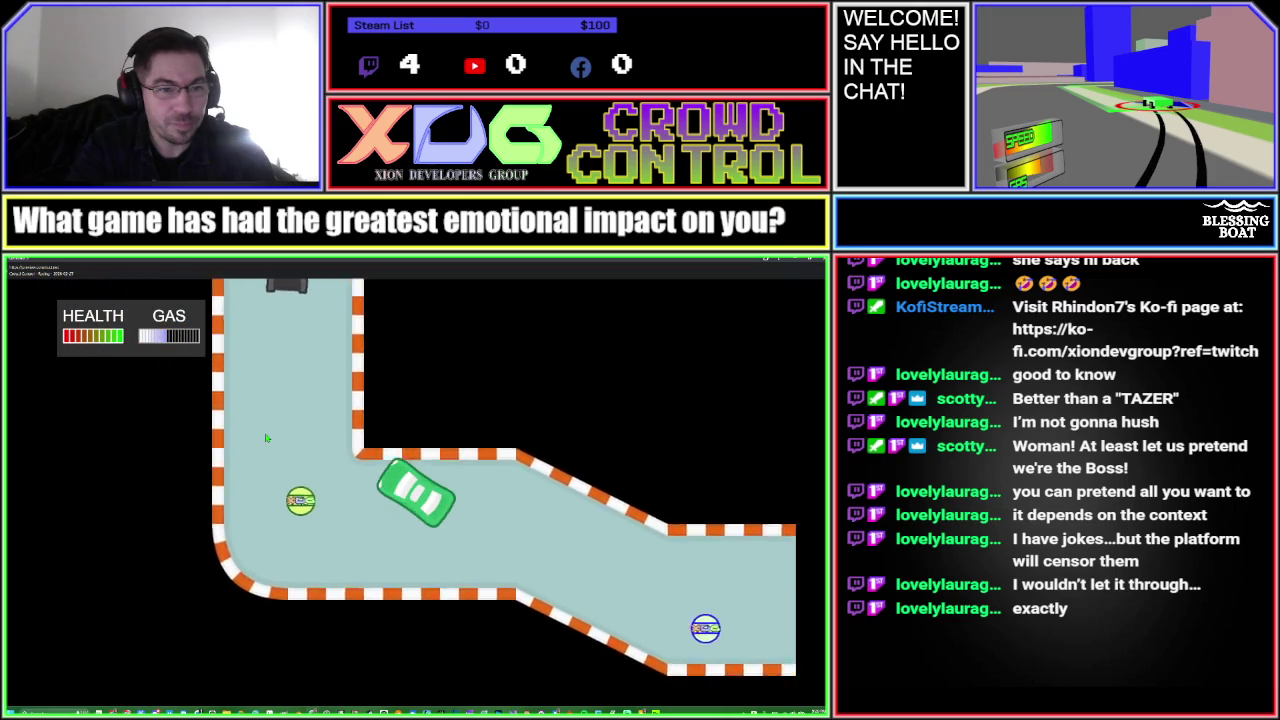
key("Right")
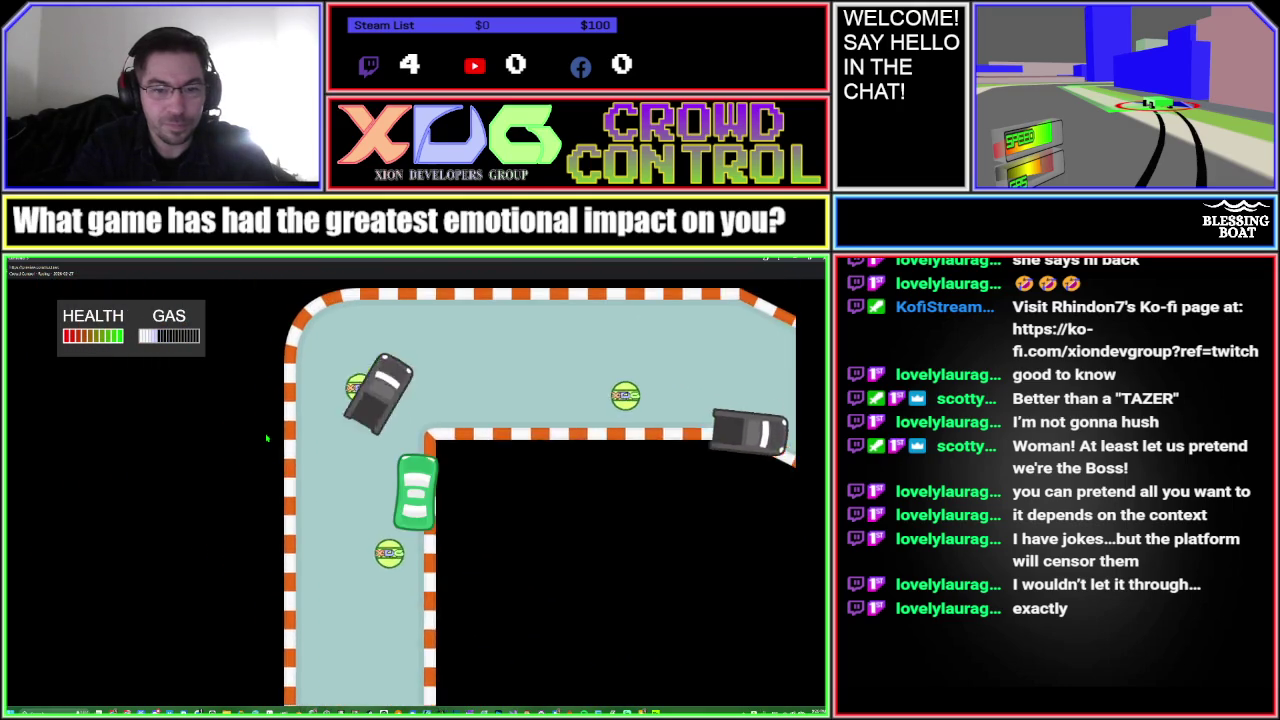
key("Right")
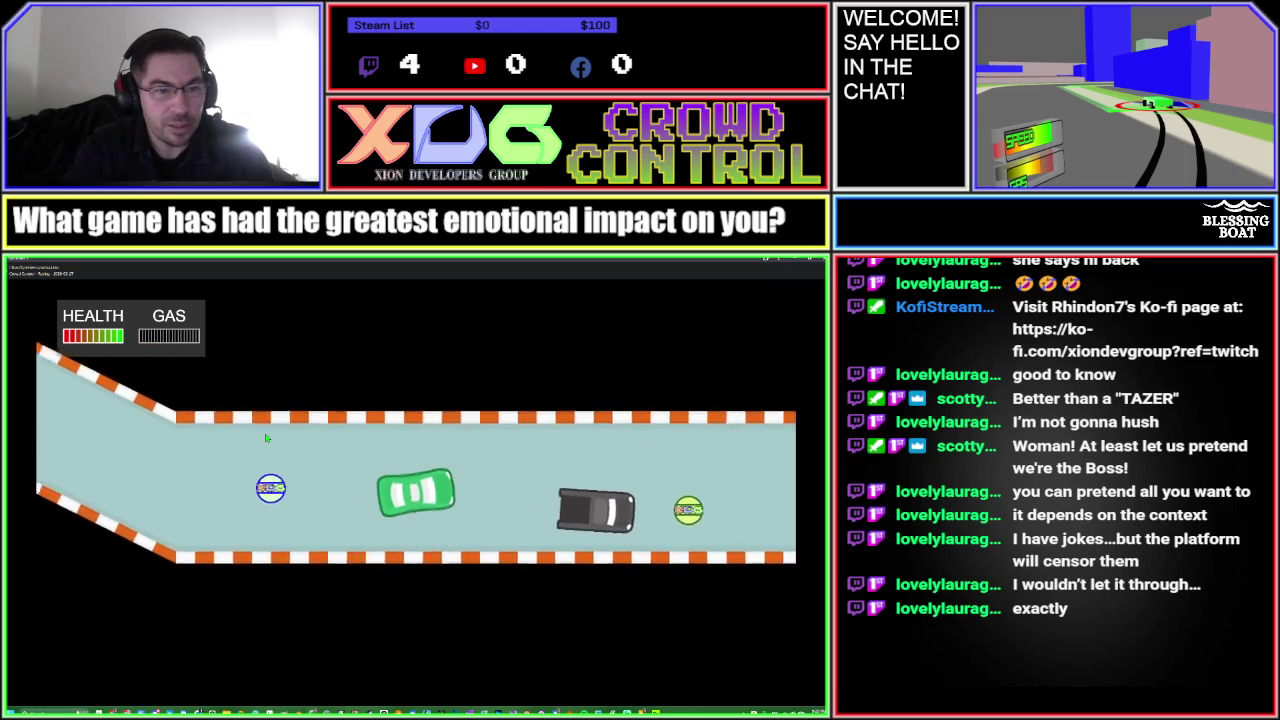
key("Left")
key("Right")
key("Left")
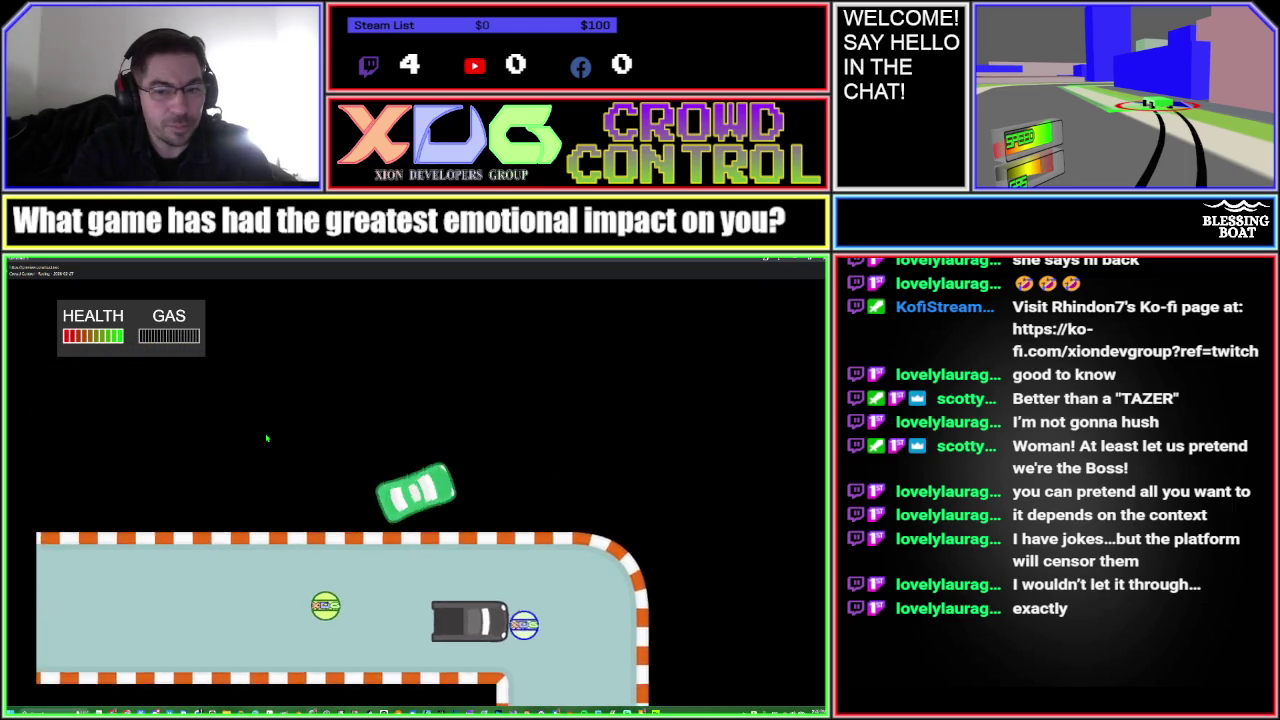
key("Right")
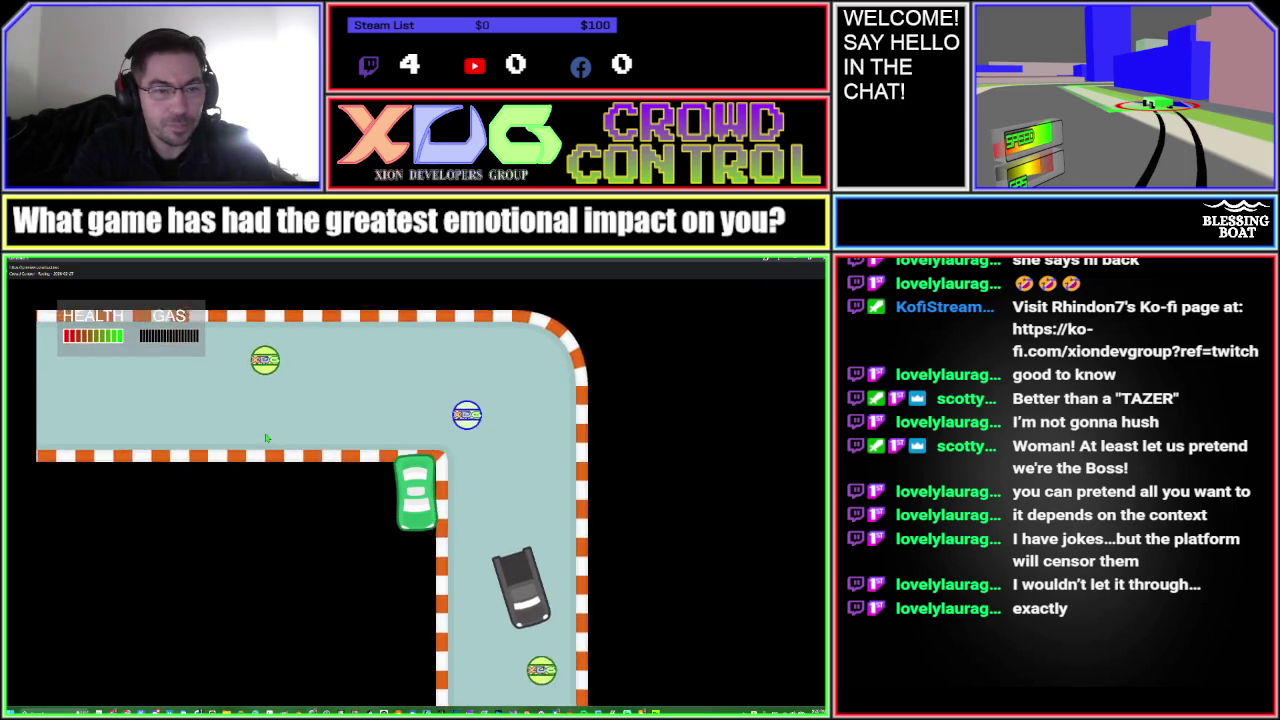
key("alt+Tab")
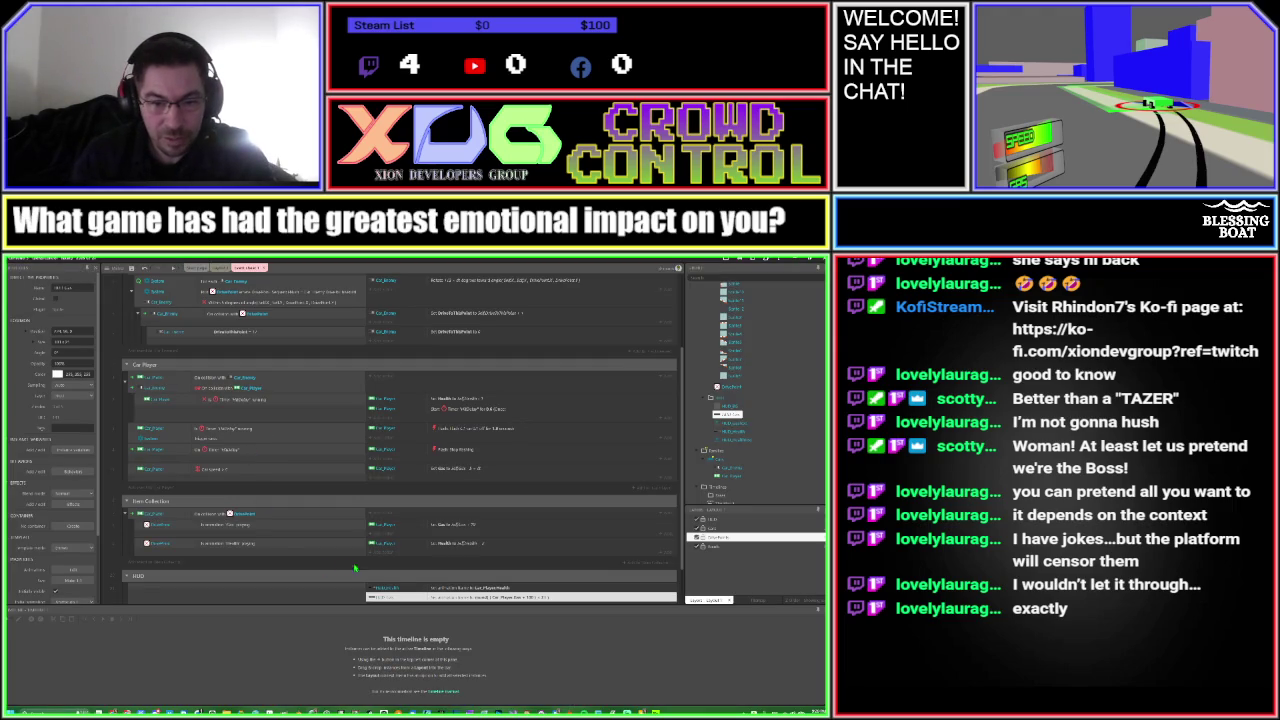
Insert the autocompleted 'cu' function into the Set Health value, then close the test preview
double_click(451, 470)
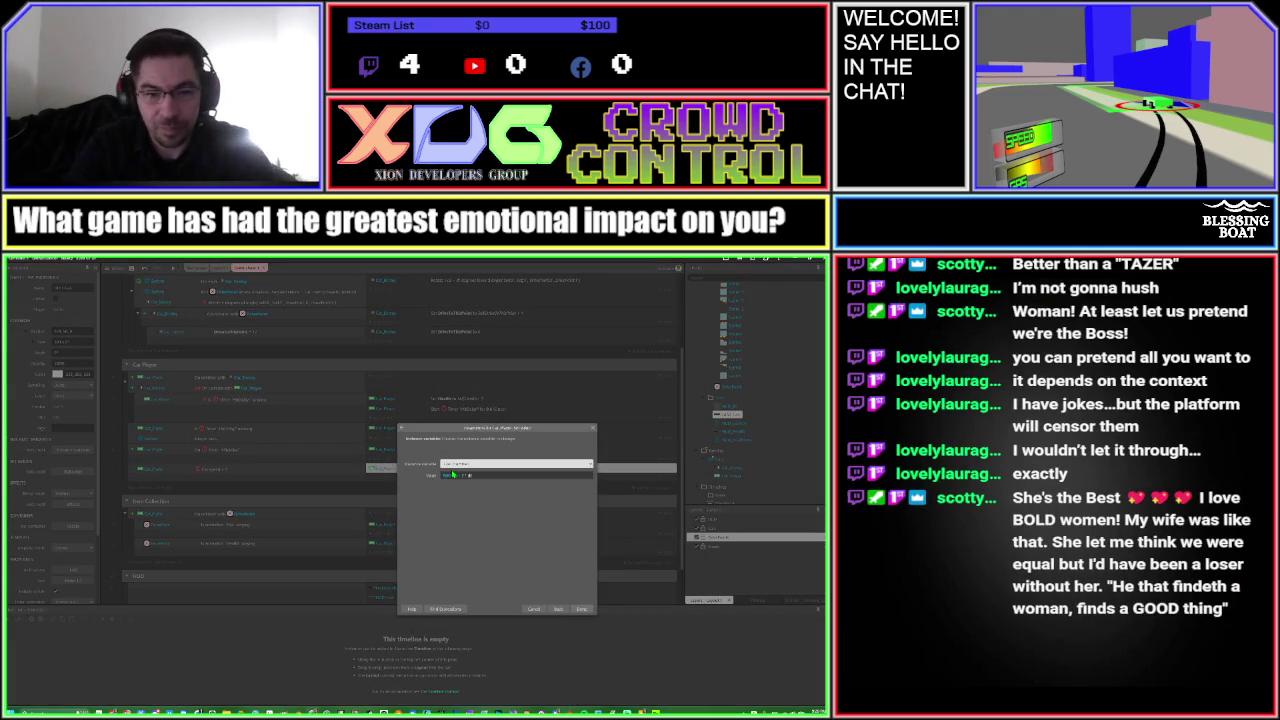
left_click(451, 474)
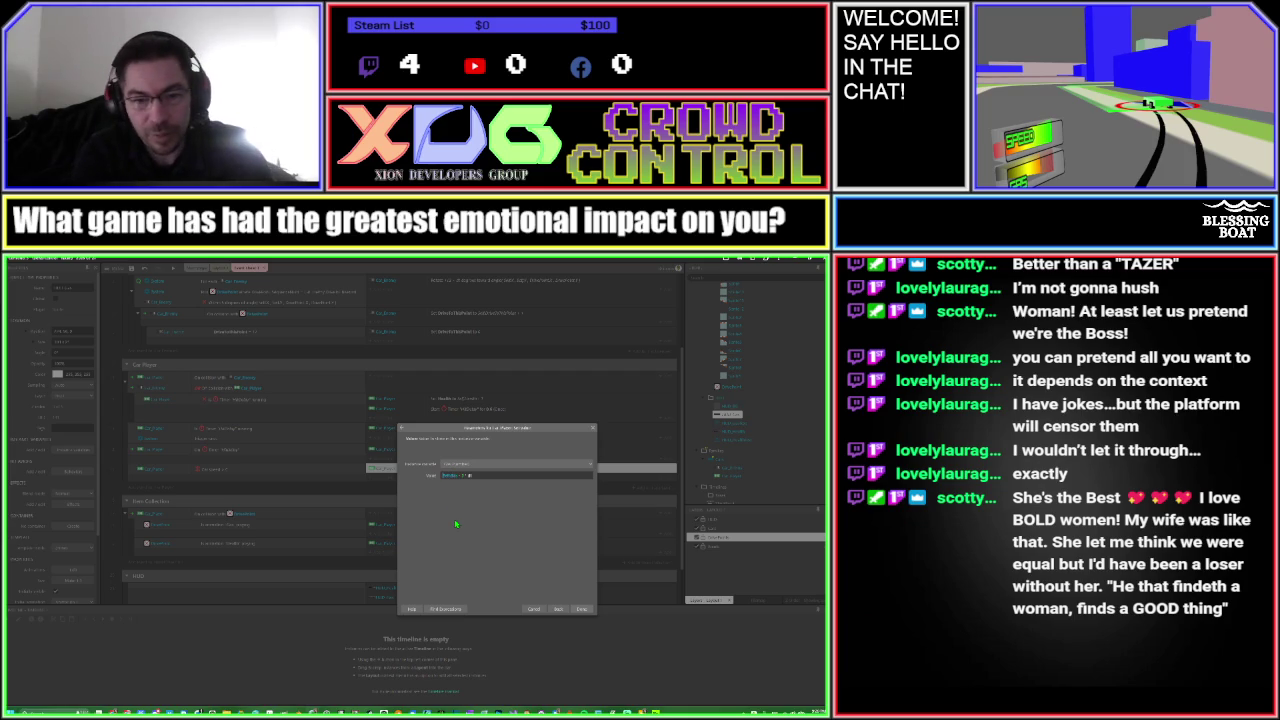
type("cu")
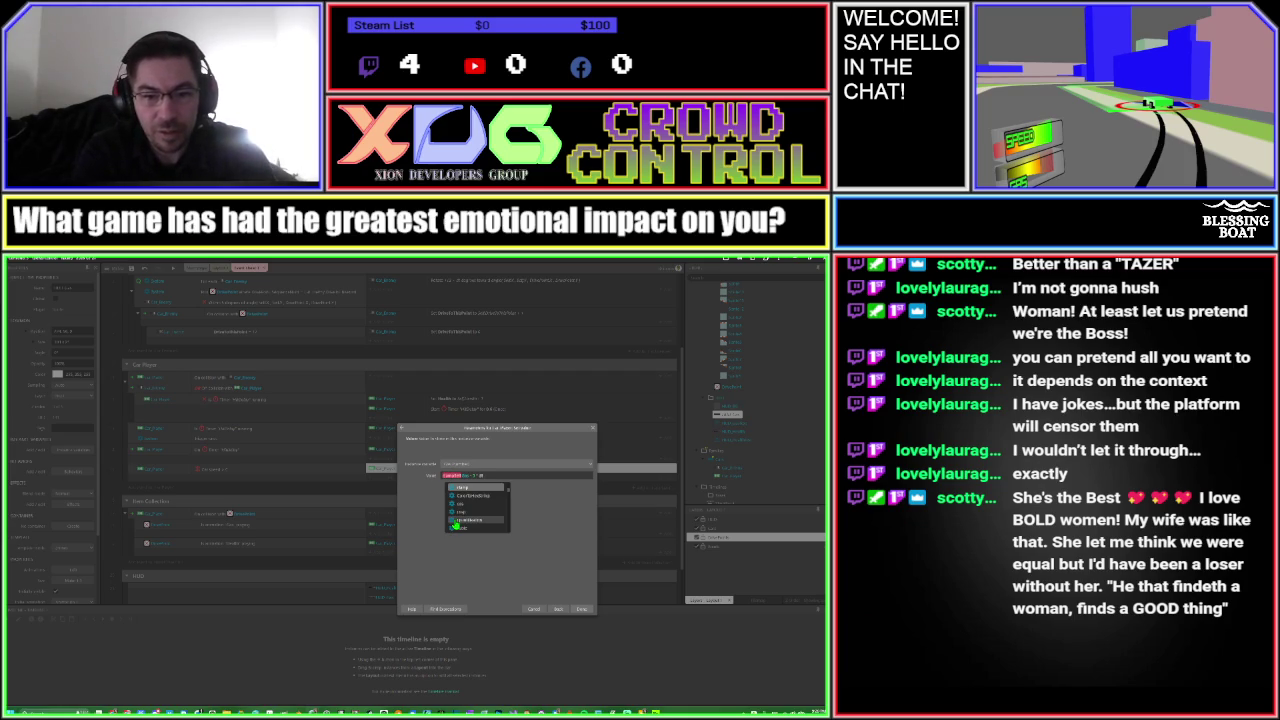
left_click(455, 524)
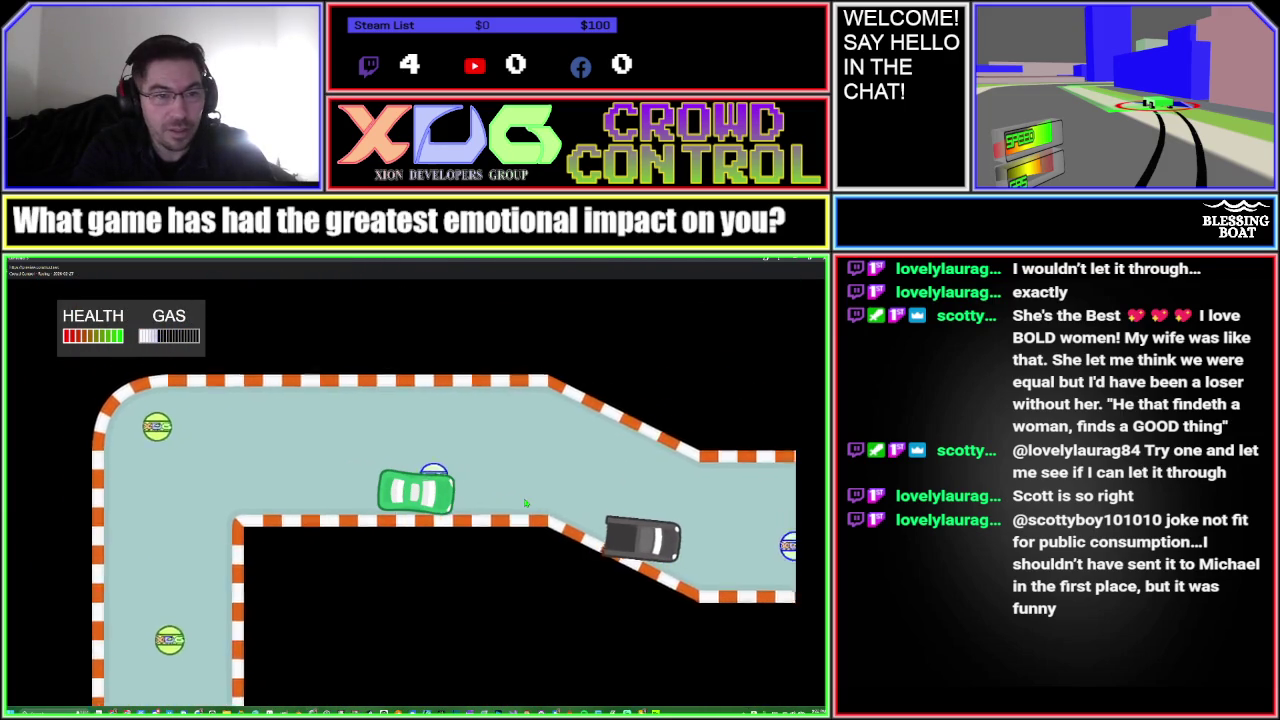
key("alt+F4")
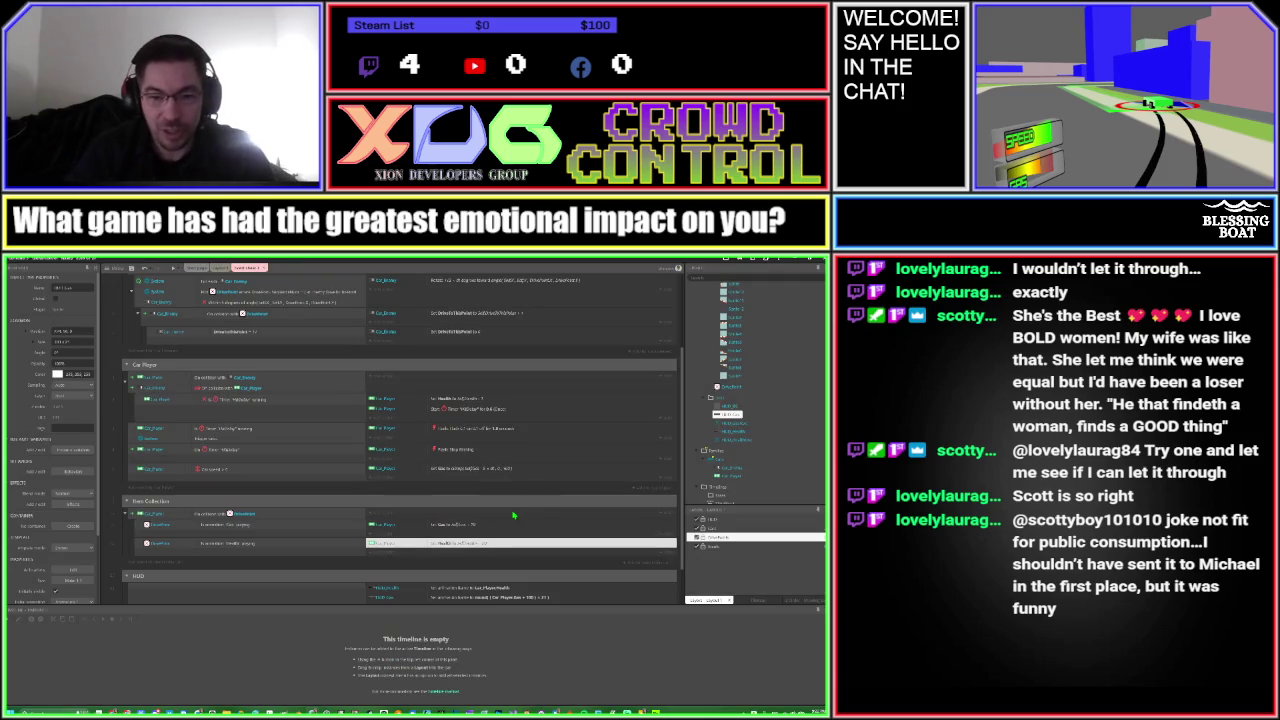
Wrap the Set Health refill value in clamp() so health stays within range
double_click(502, 545)
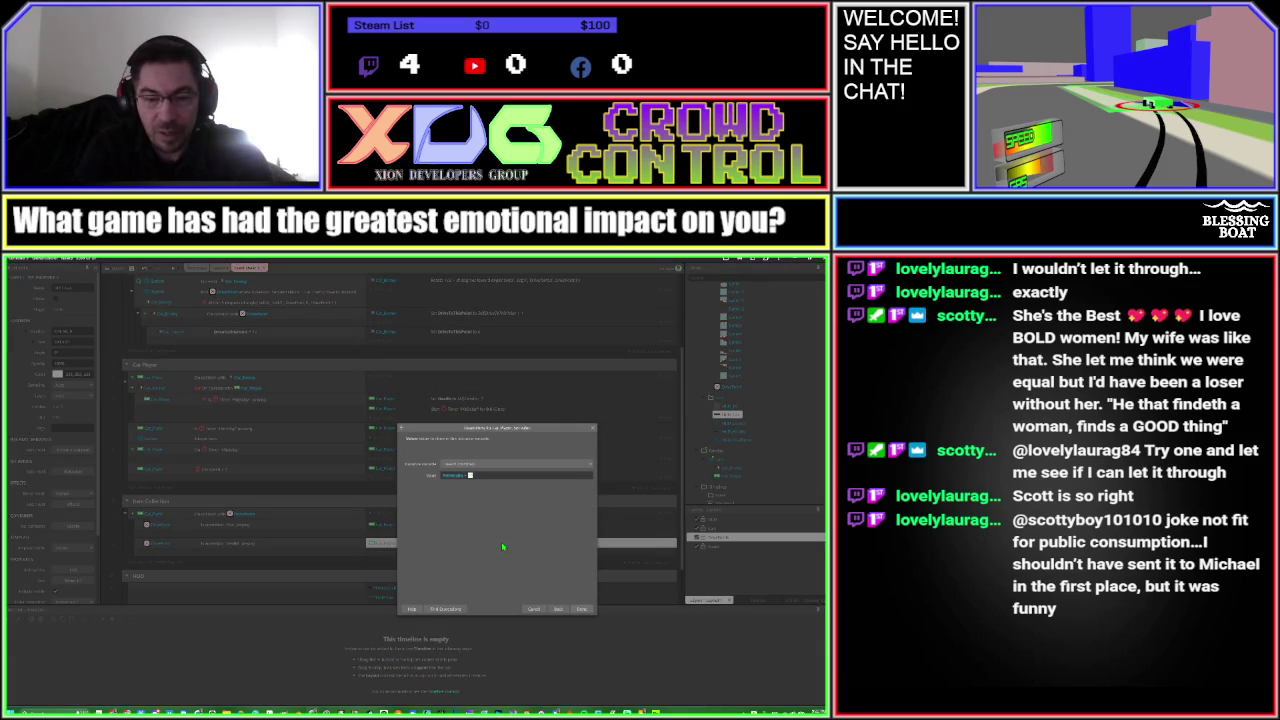
key("Return")
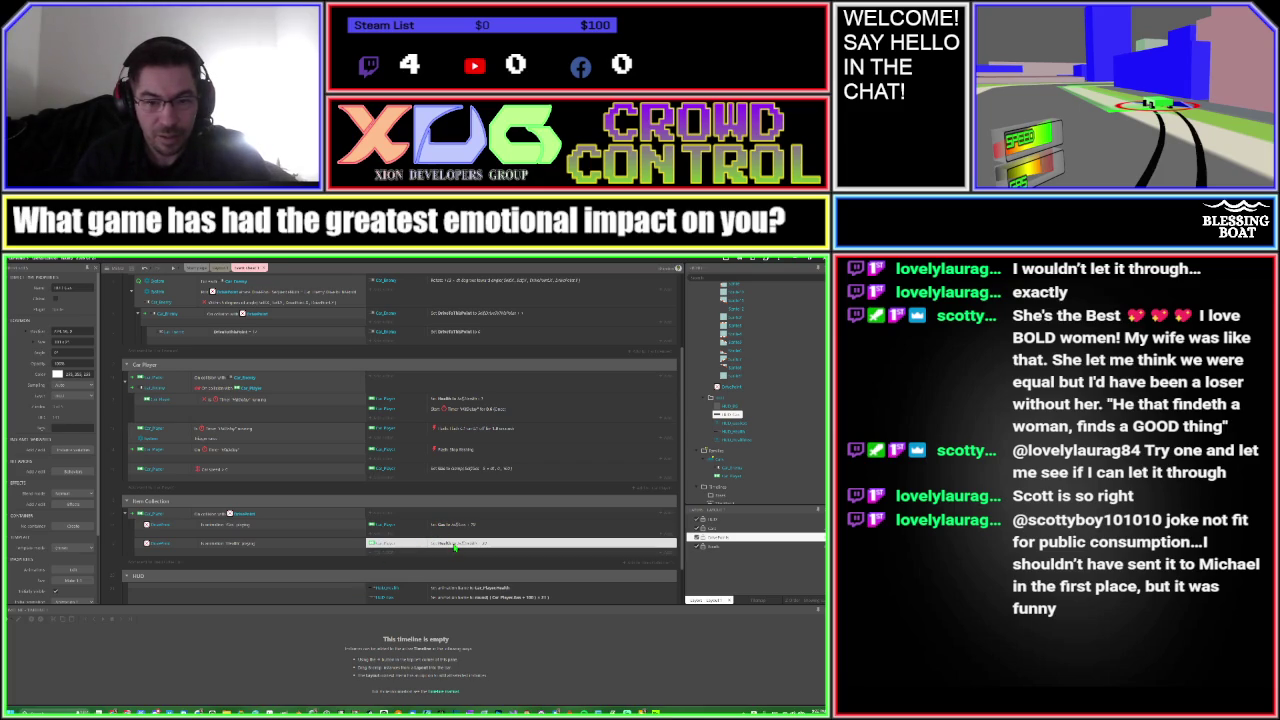
double_click(455, 545)
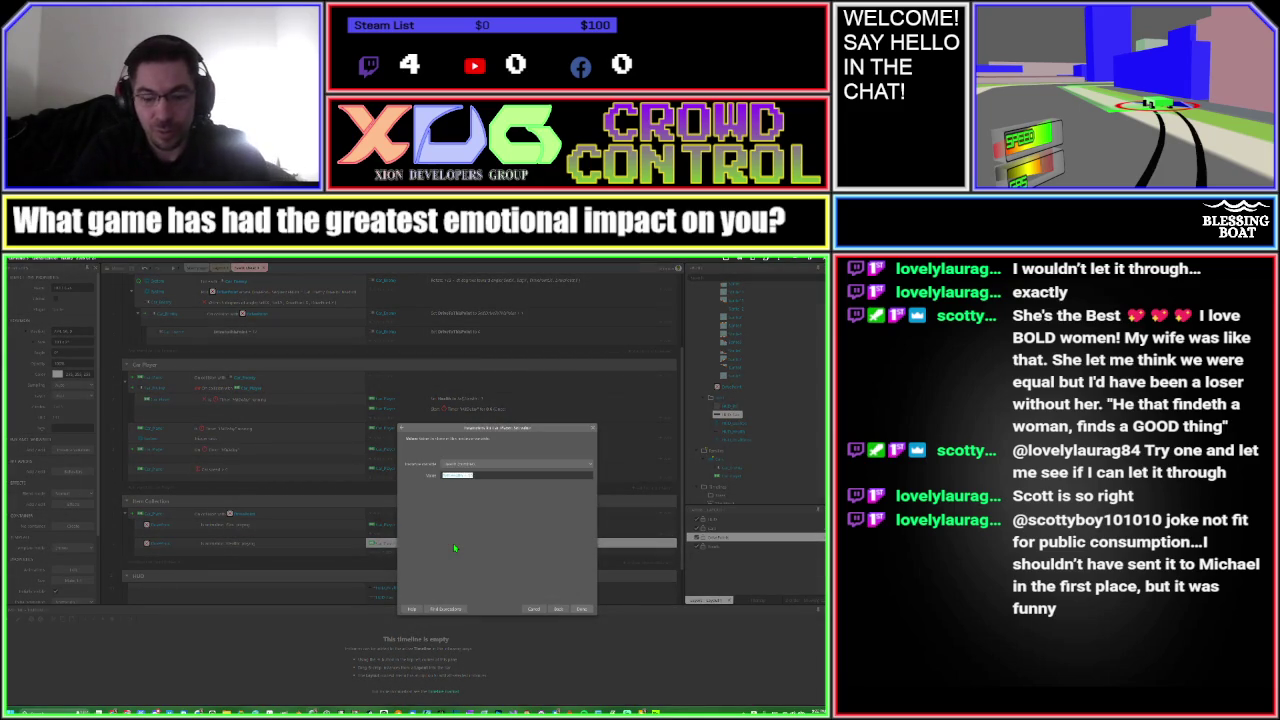
type("c")
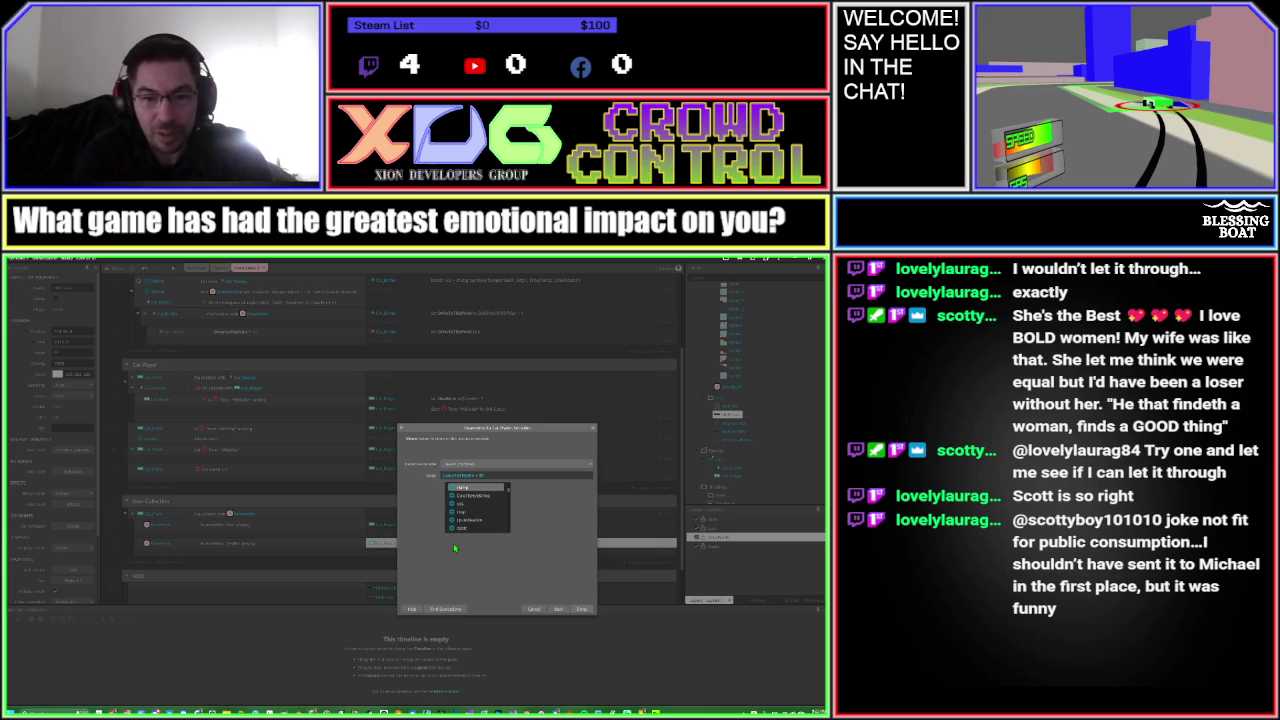
key("Return")
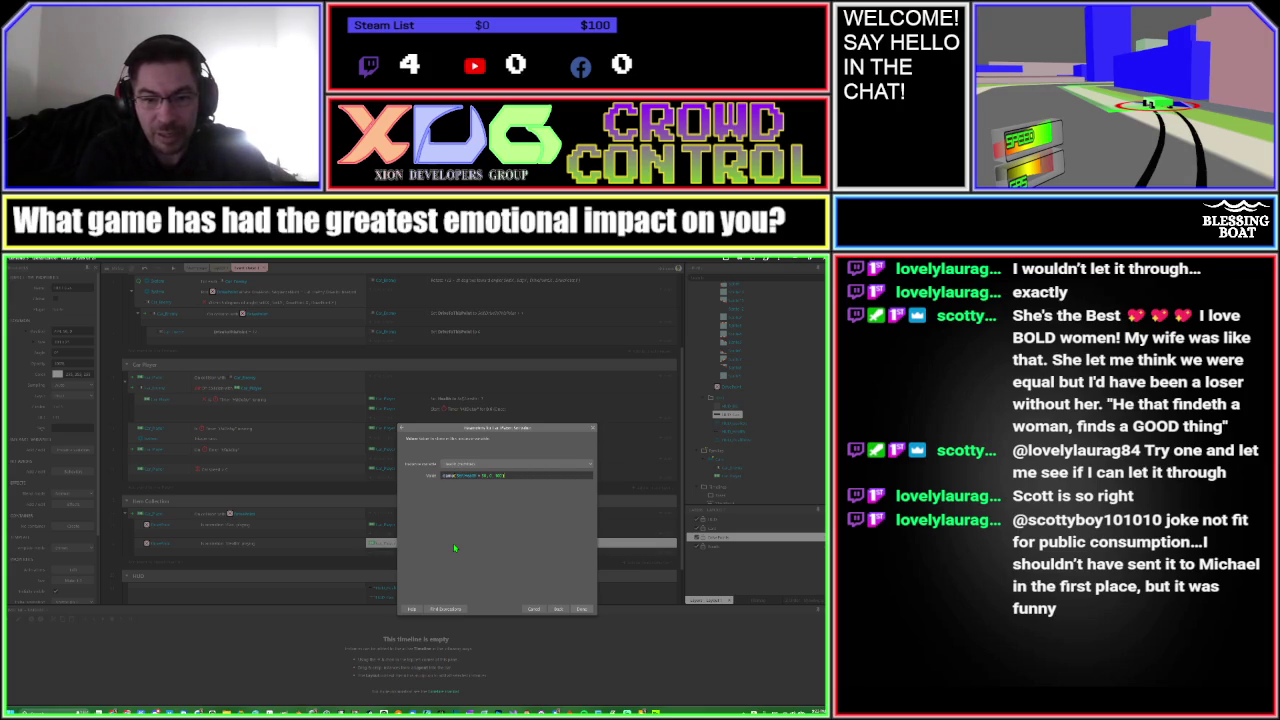
key("Return")
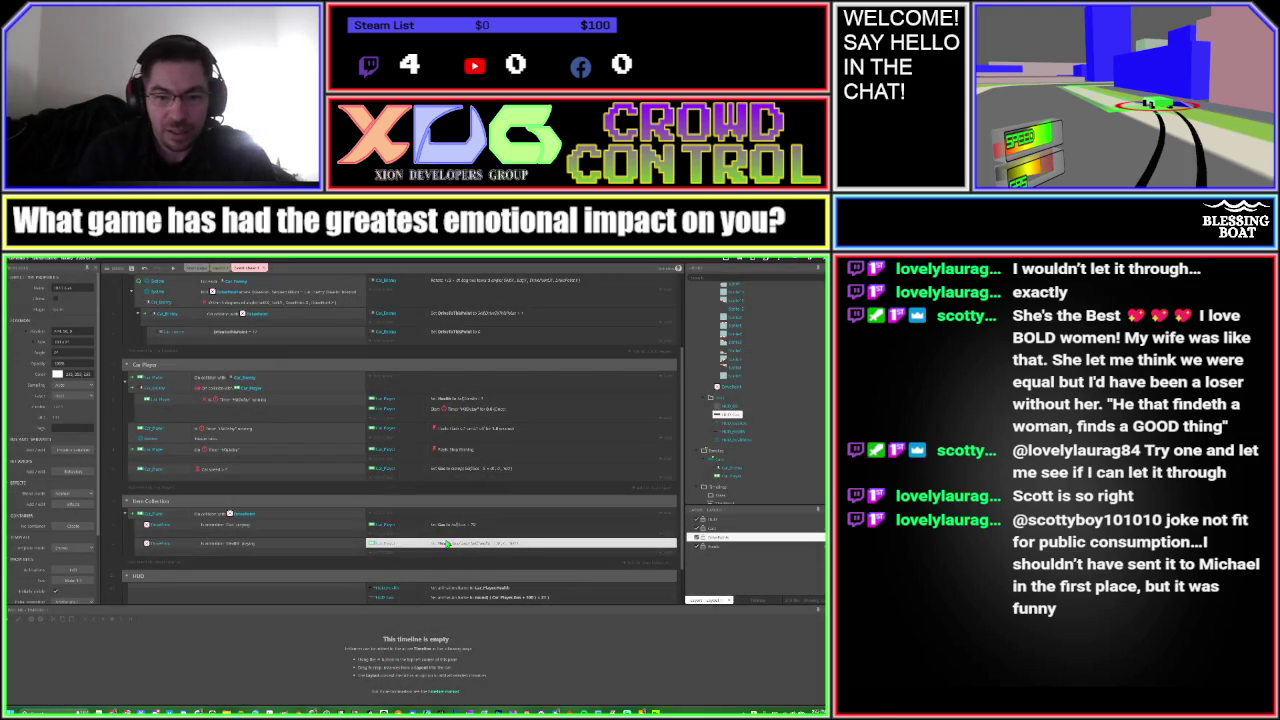
double_click(451, 527)
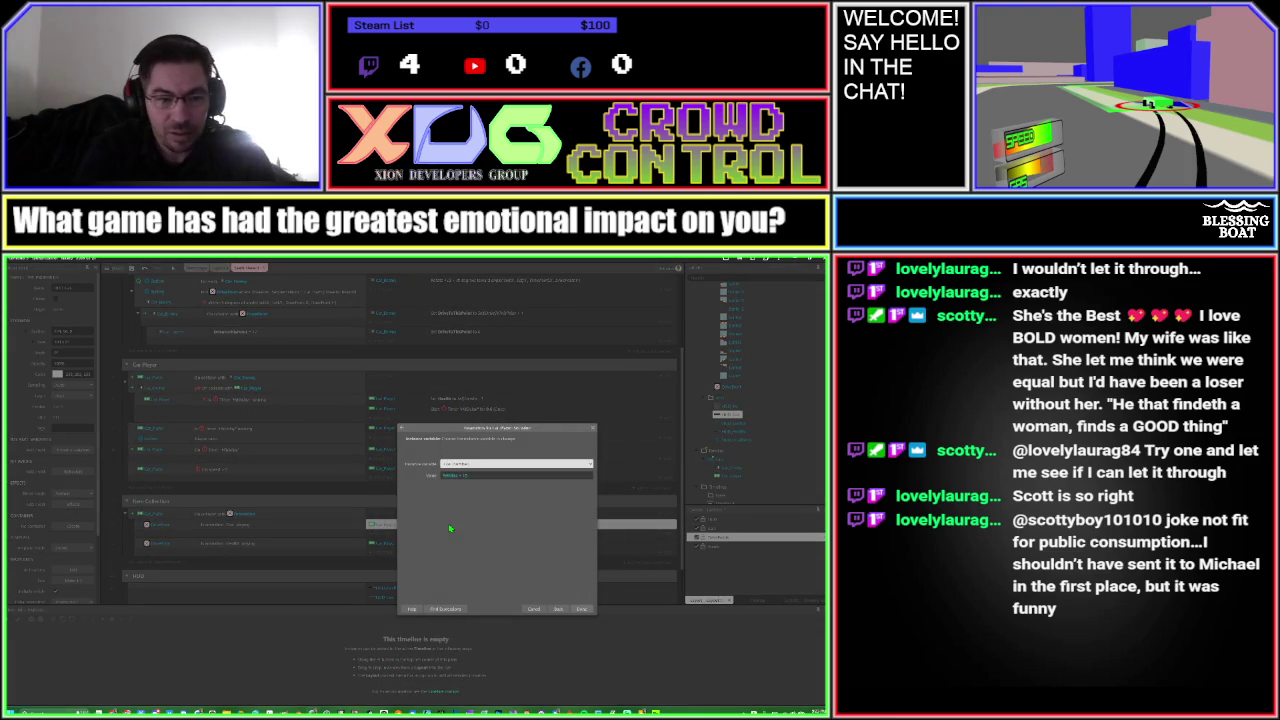
key("Escape")
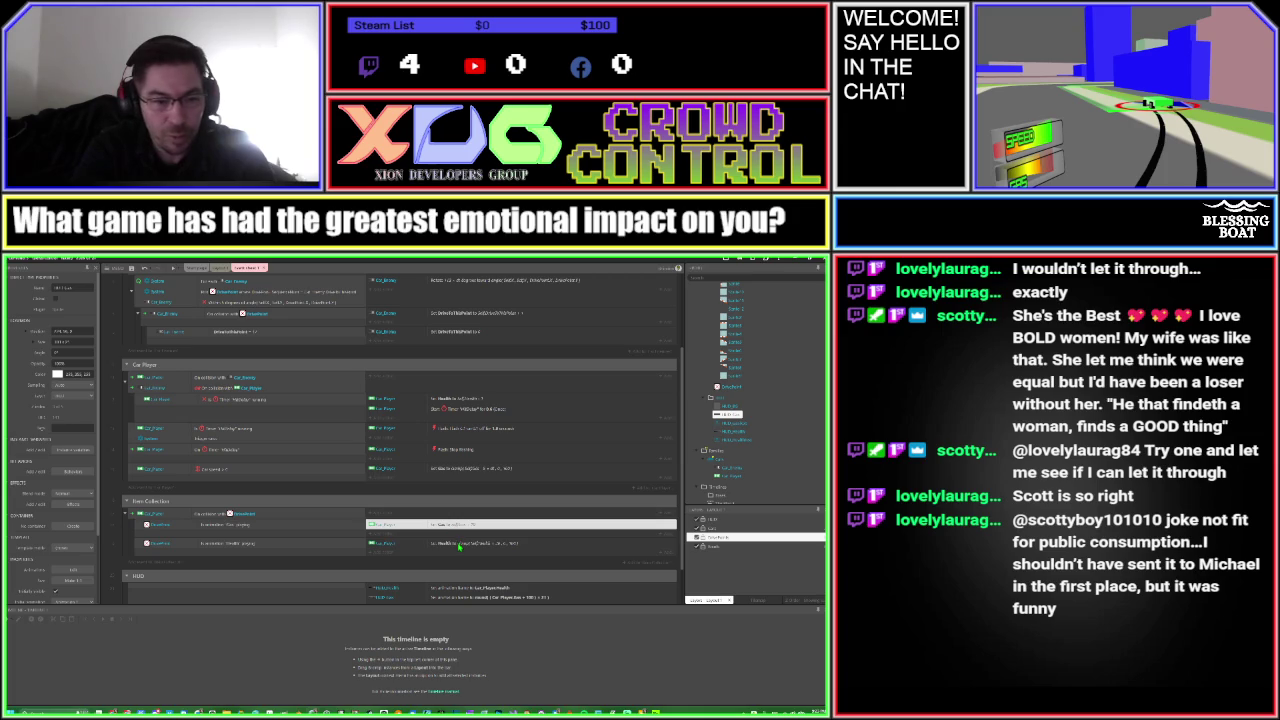
double_click(459, 545)
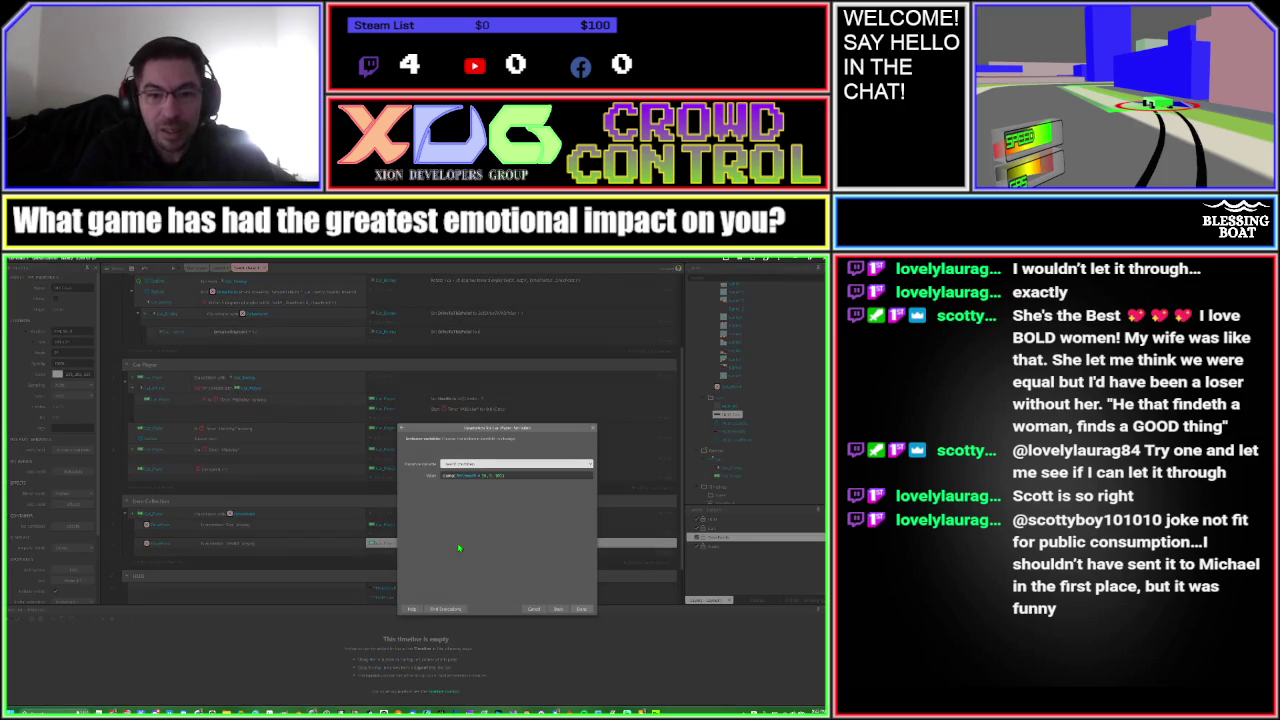
key("Tab")
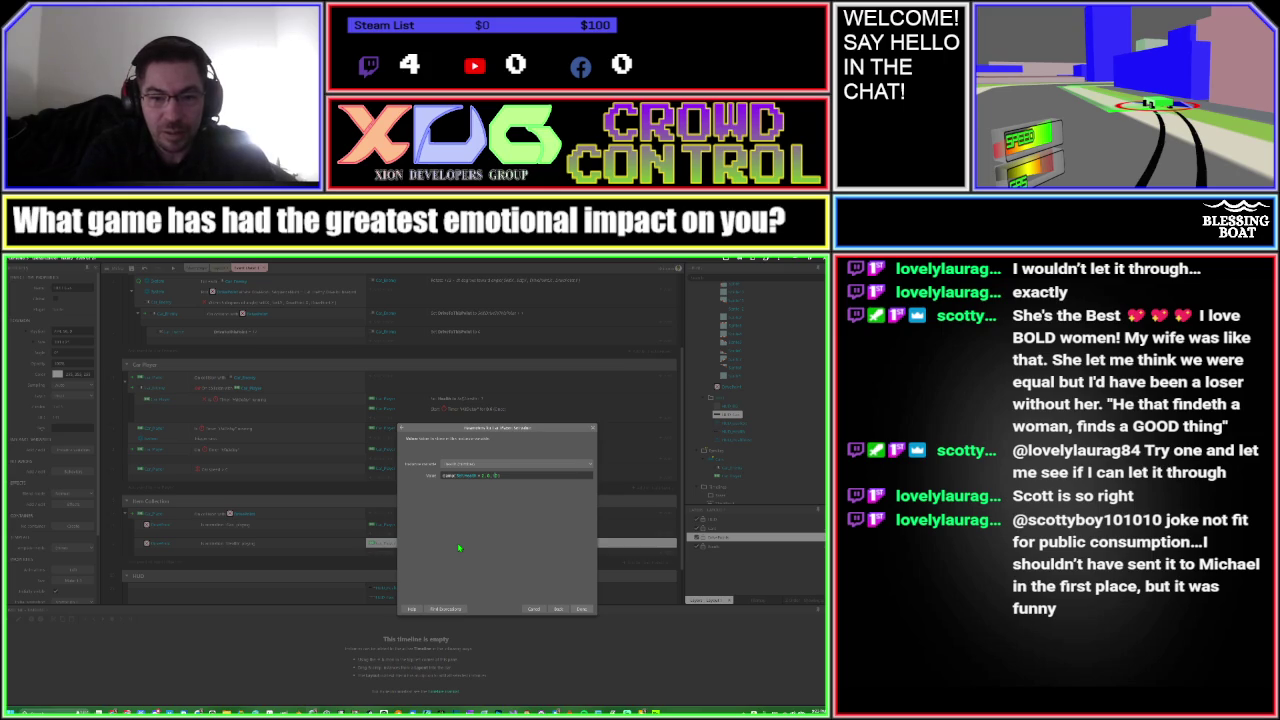
key("Return")
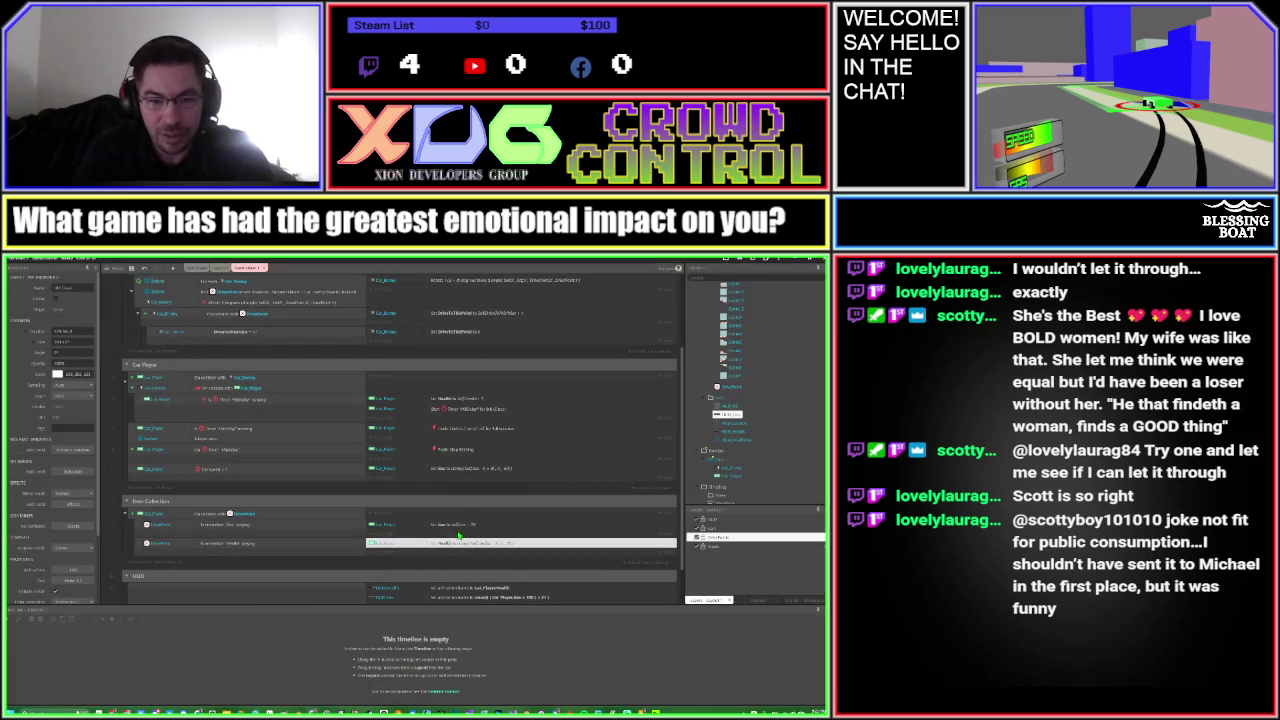
Wrap the Set Gas refill value in clamp() and launch a preview
left_click(457, 528)
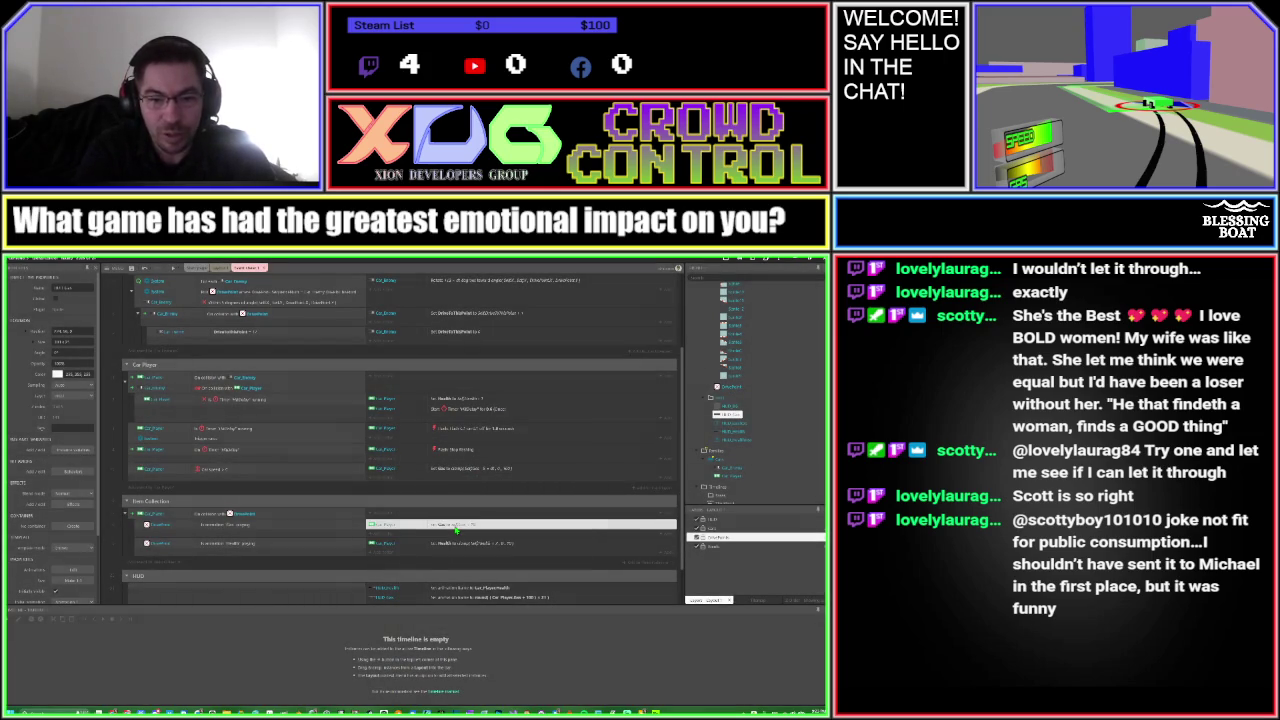
double_click(457, 528)
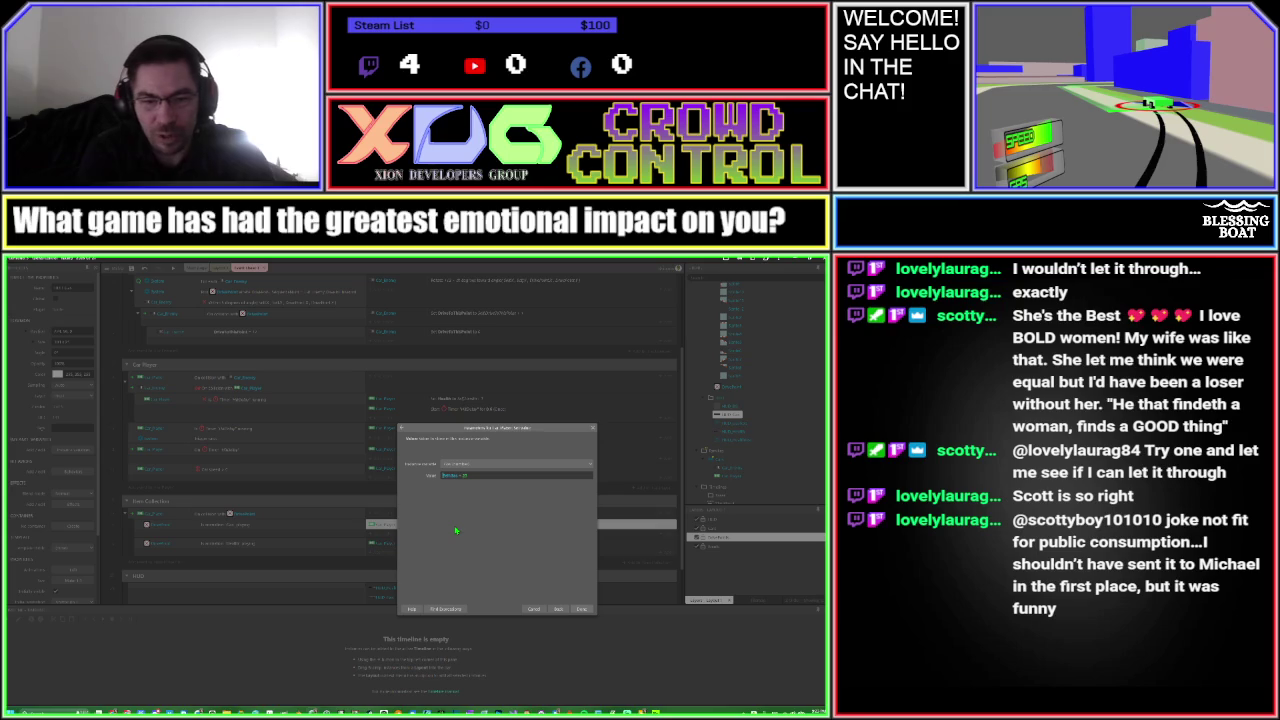
key("ctrl+space")
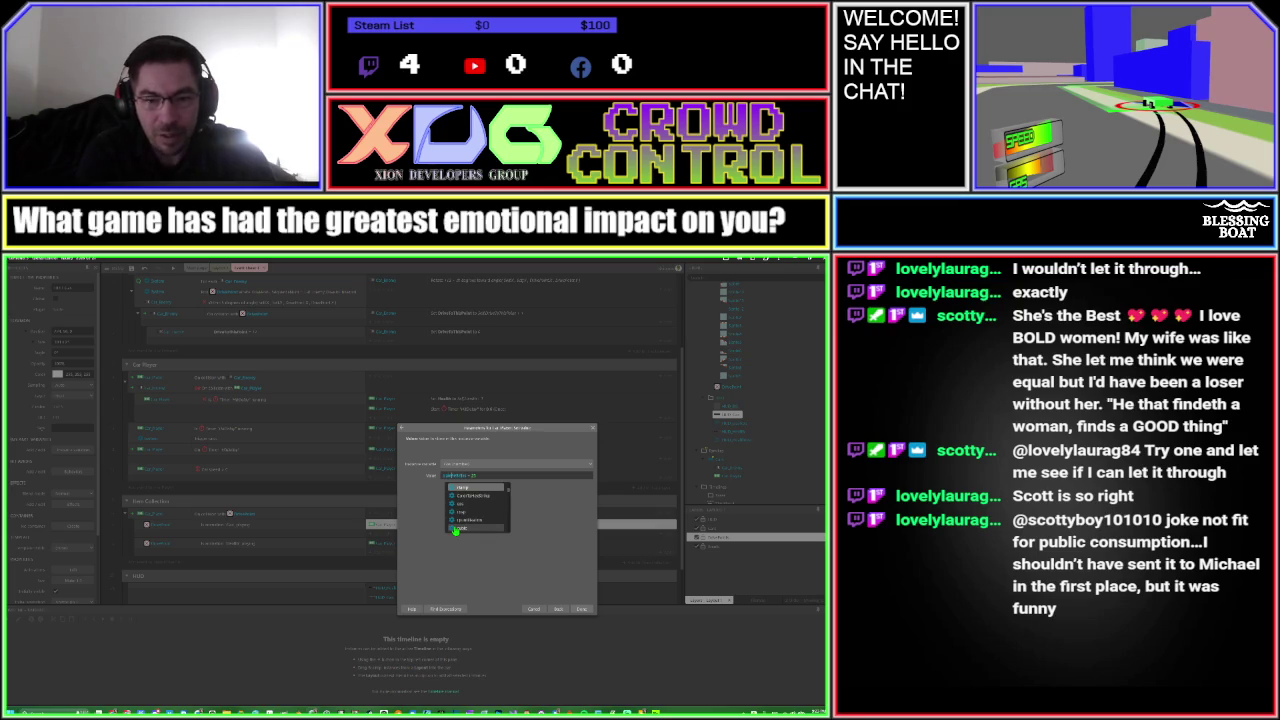
left_click(455, 531)
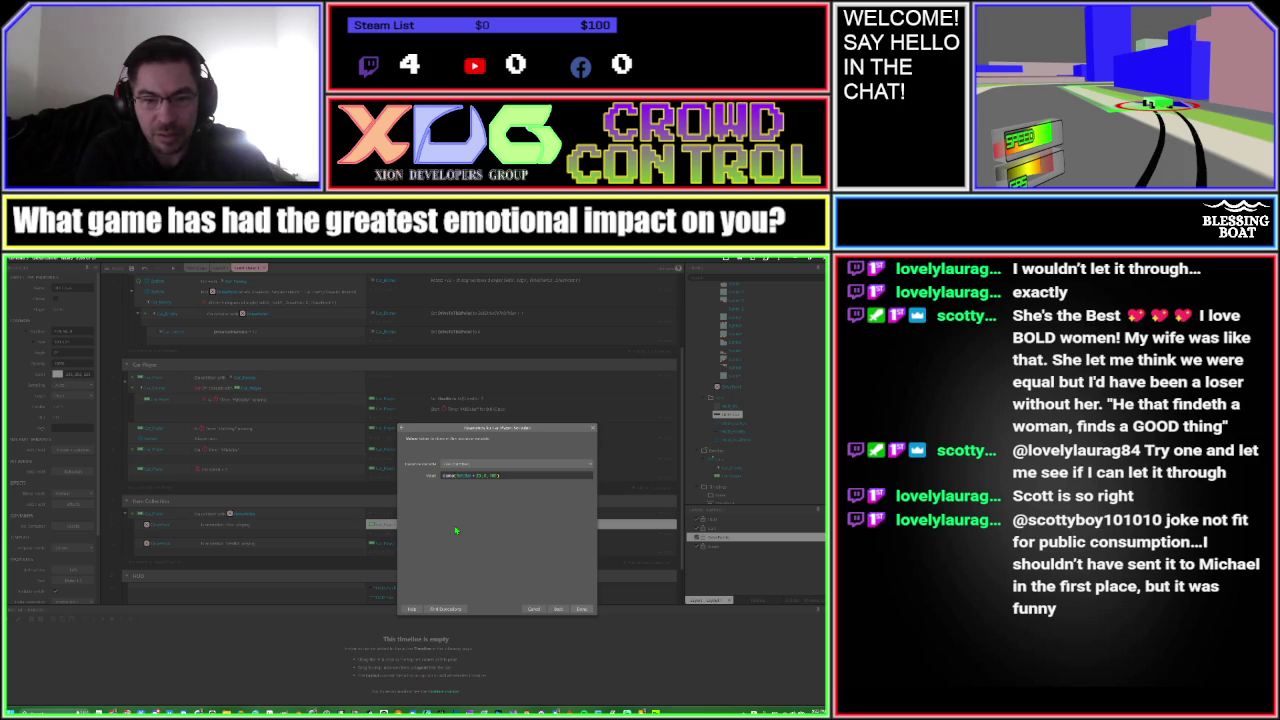
key("Return")
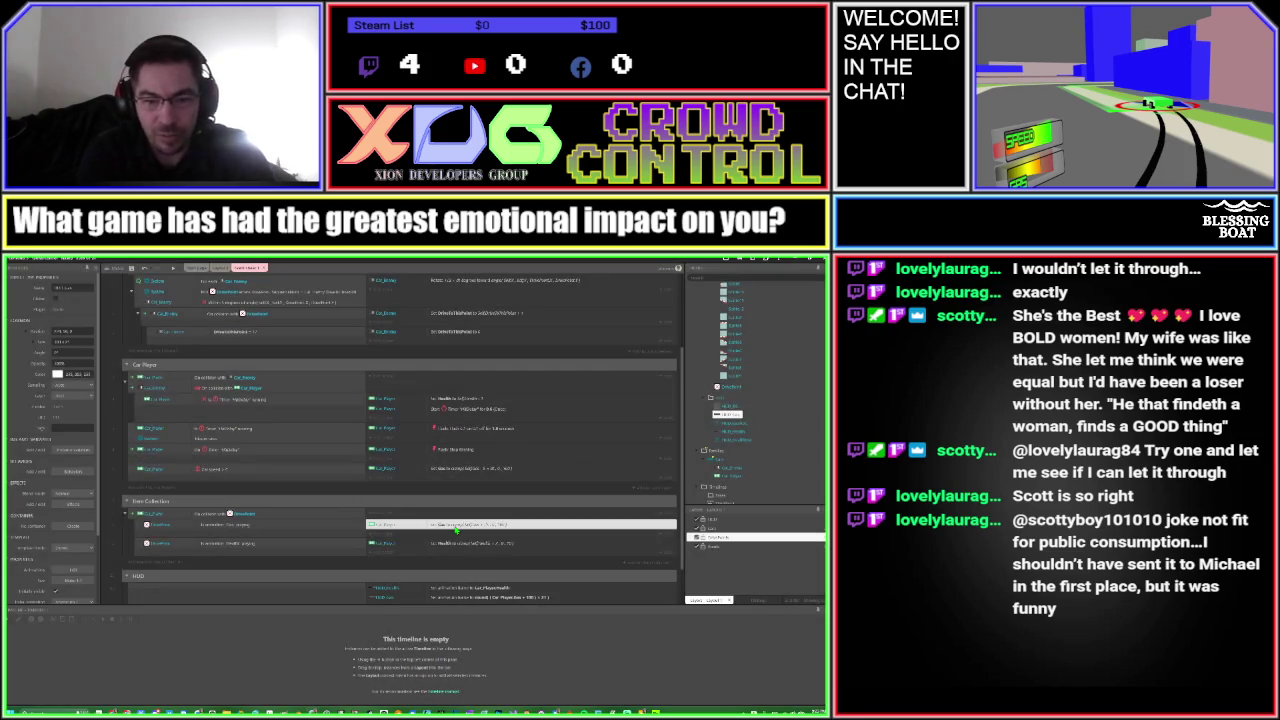
left_click(453, 525)
key("Return")
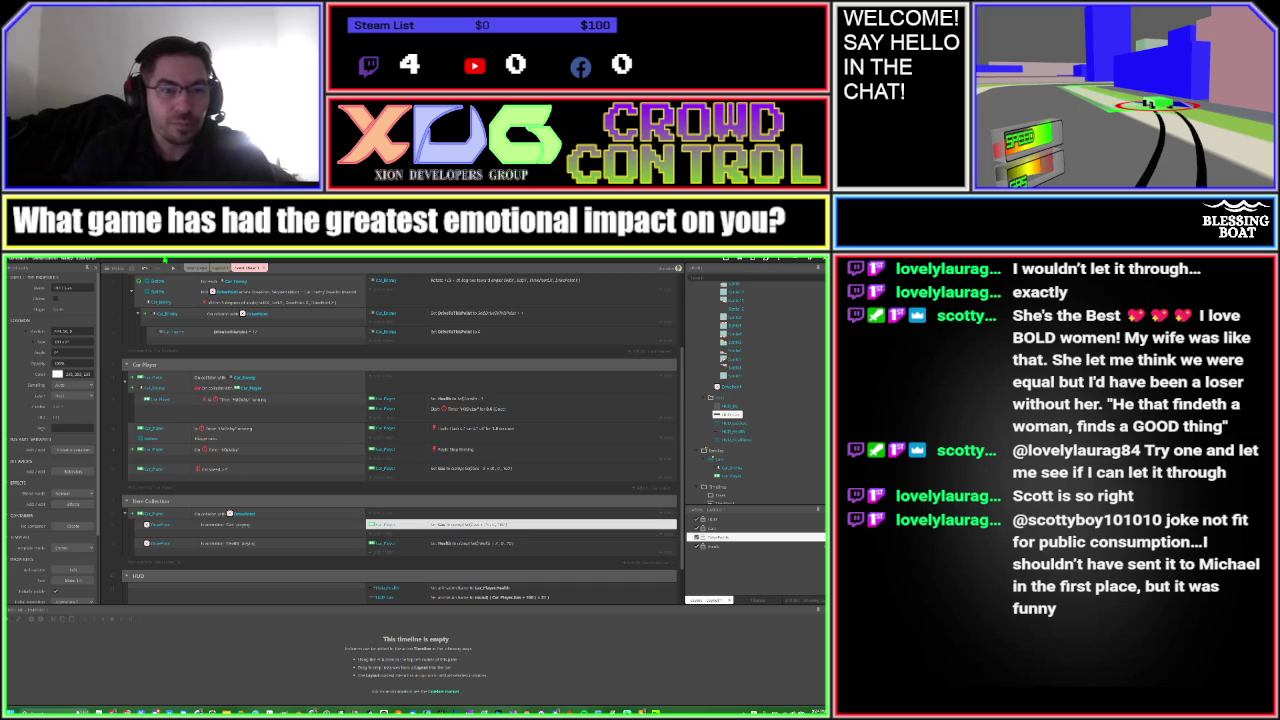
left_click(173, 268)
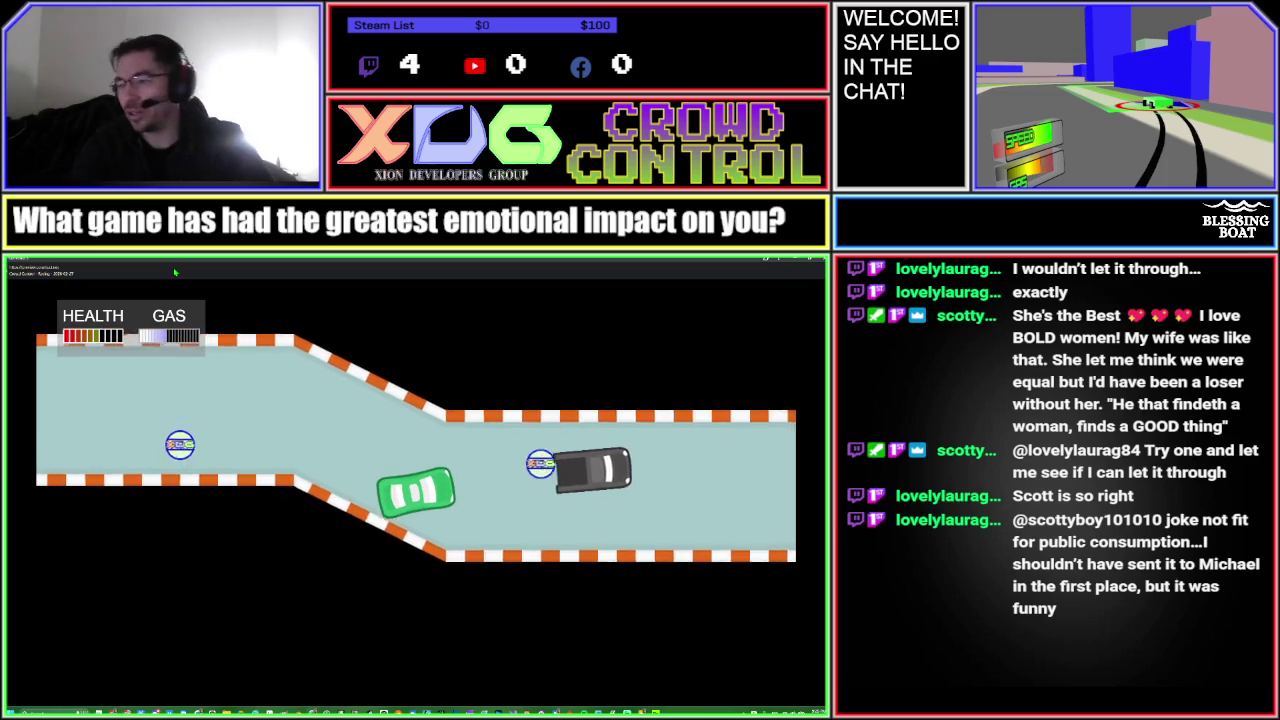
Close the game preview after test-driving over the gas and health pickups
key("alt+F4")
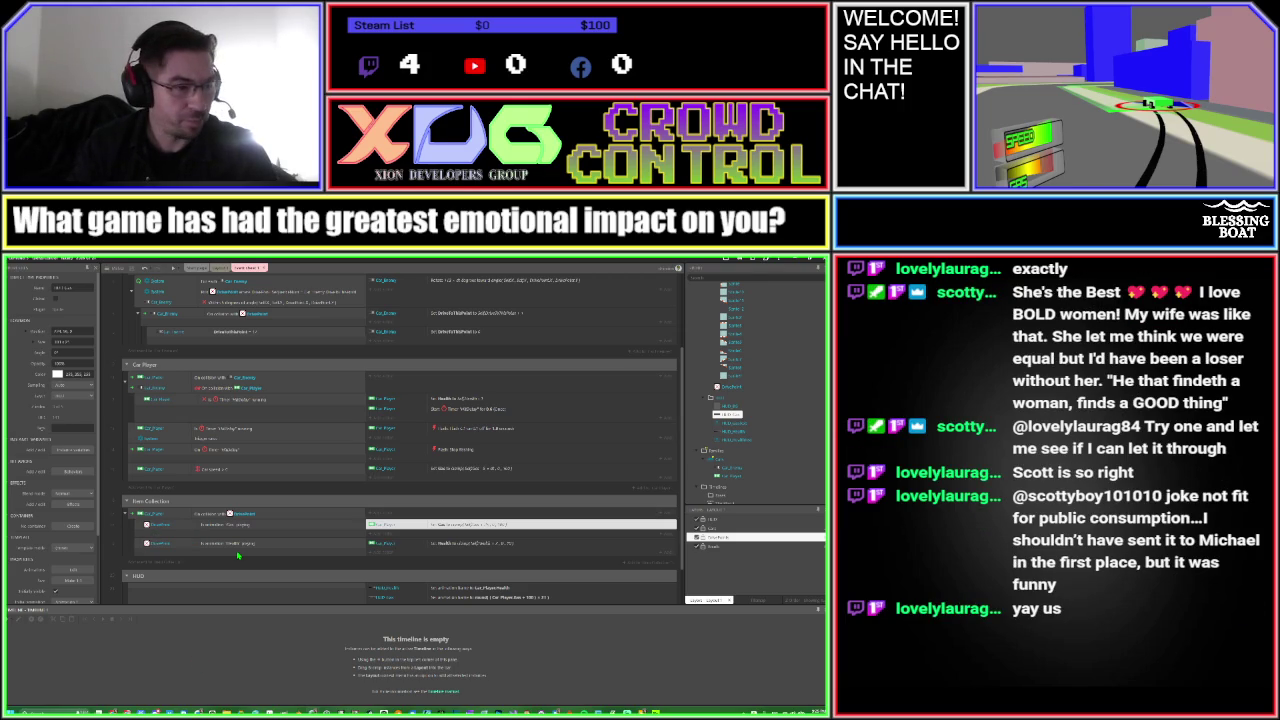
Add a Set visible: Invisible action for the item to the Item Collection collision event
left_click(131, 518)
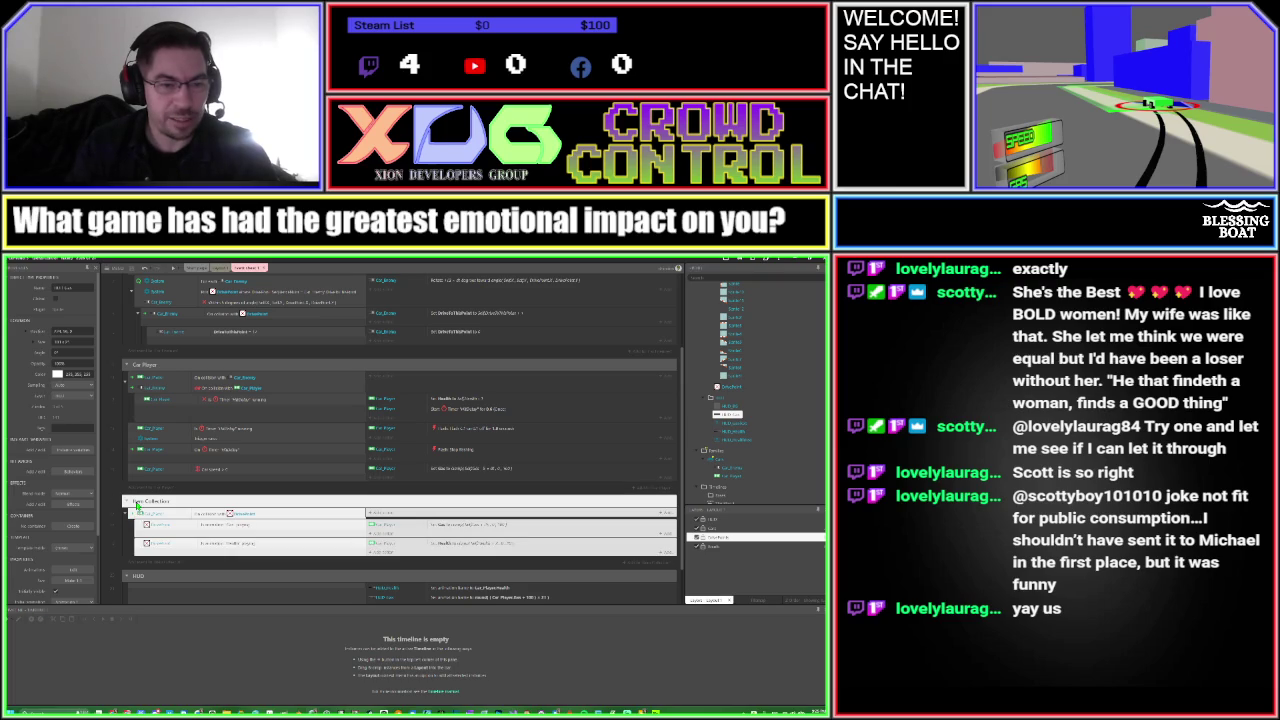
left_click(209, 518)
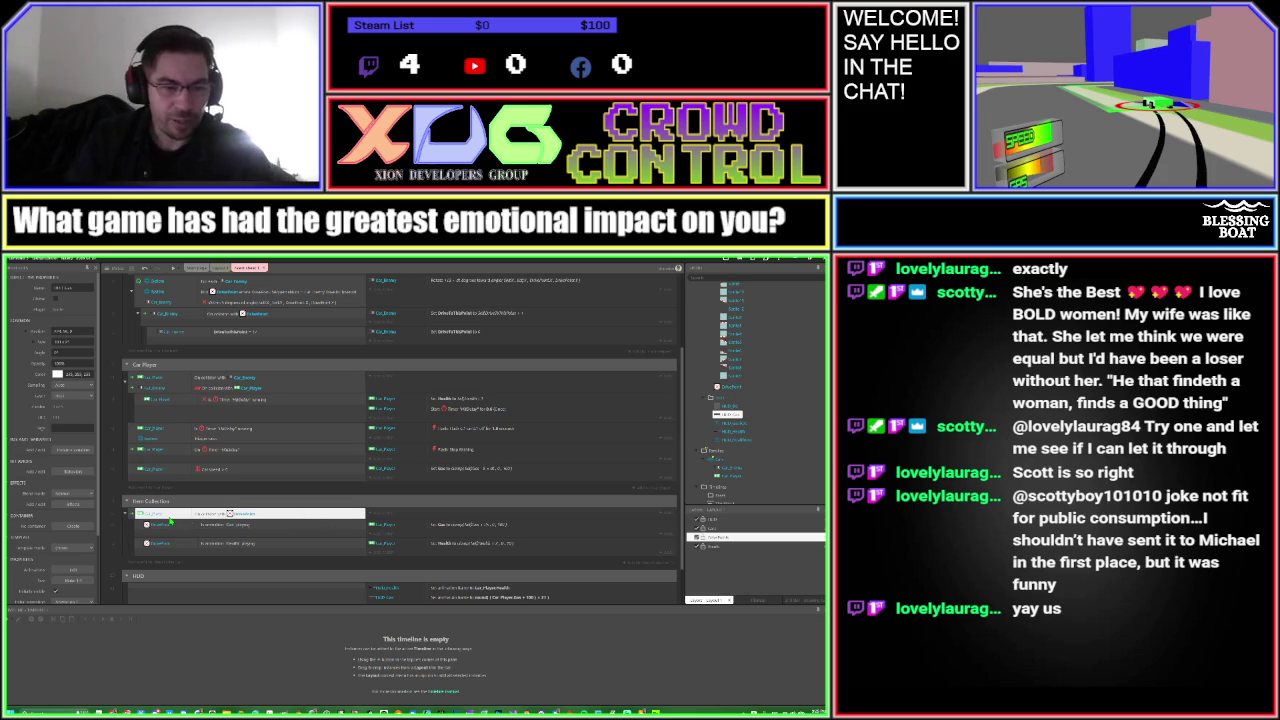
left_click(381, 518)
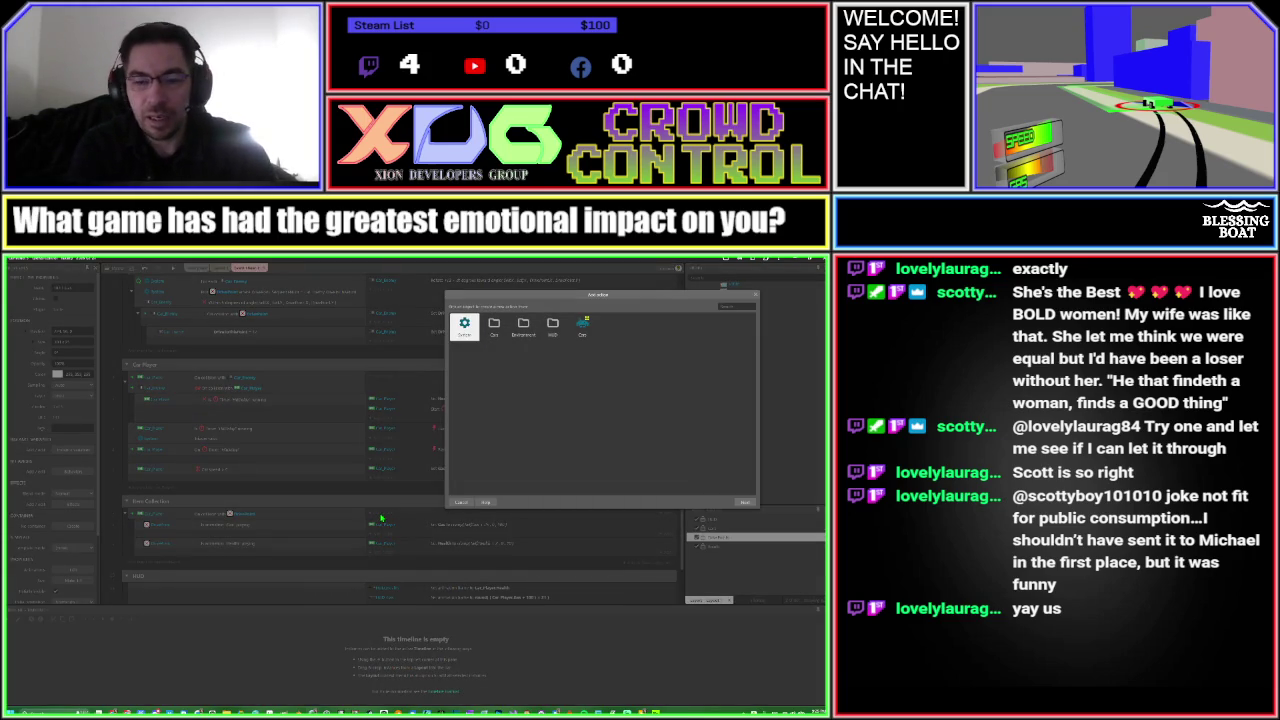
key("Return")
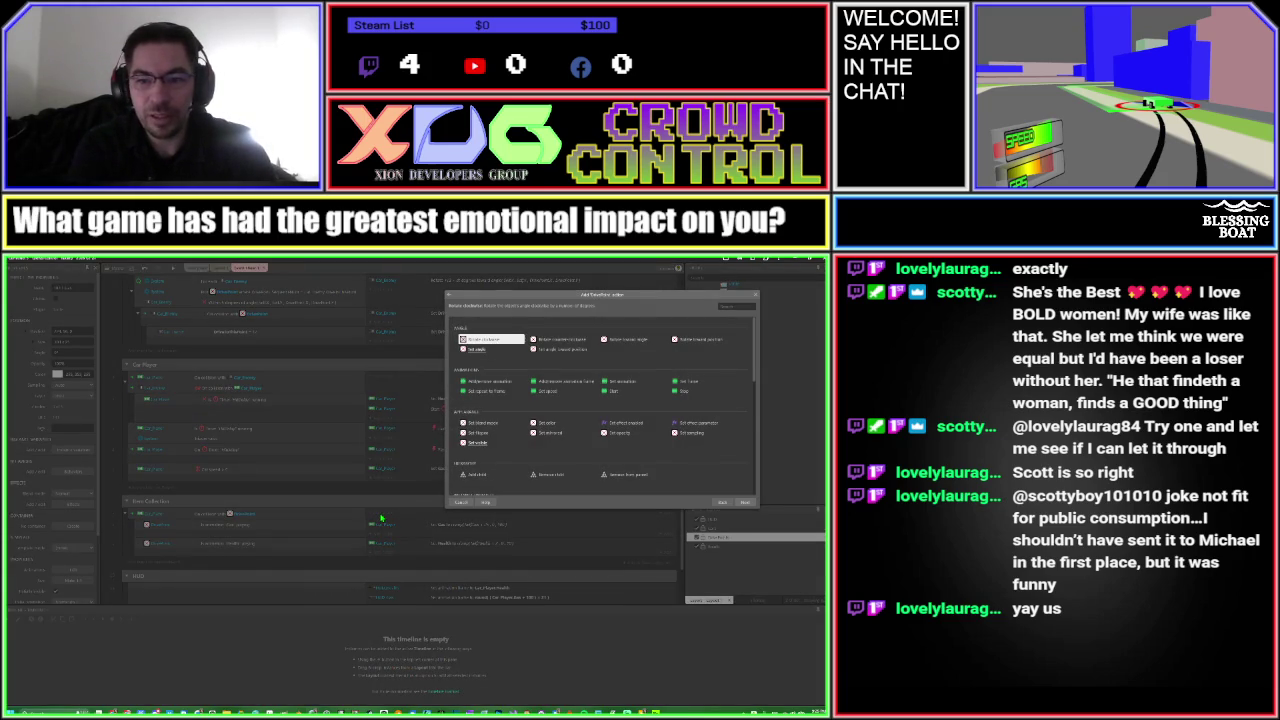
key("Down")
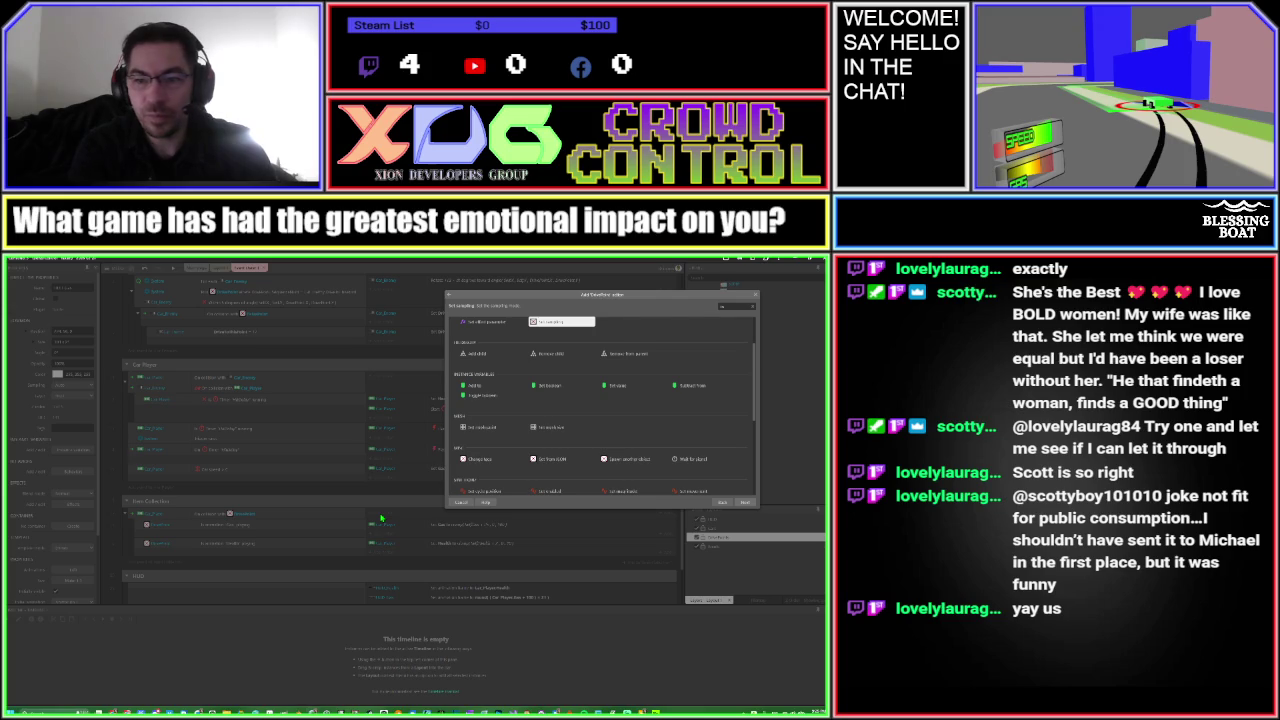
key("Up")
key("Down")
key("Right")
key("Return")
key("Return")
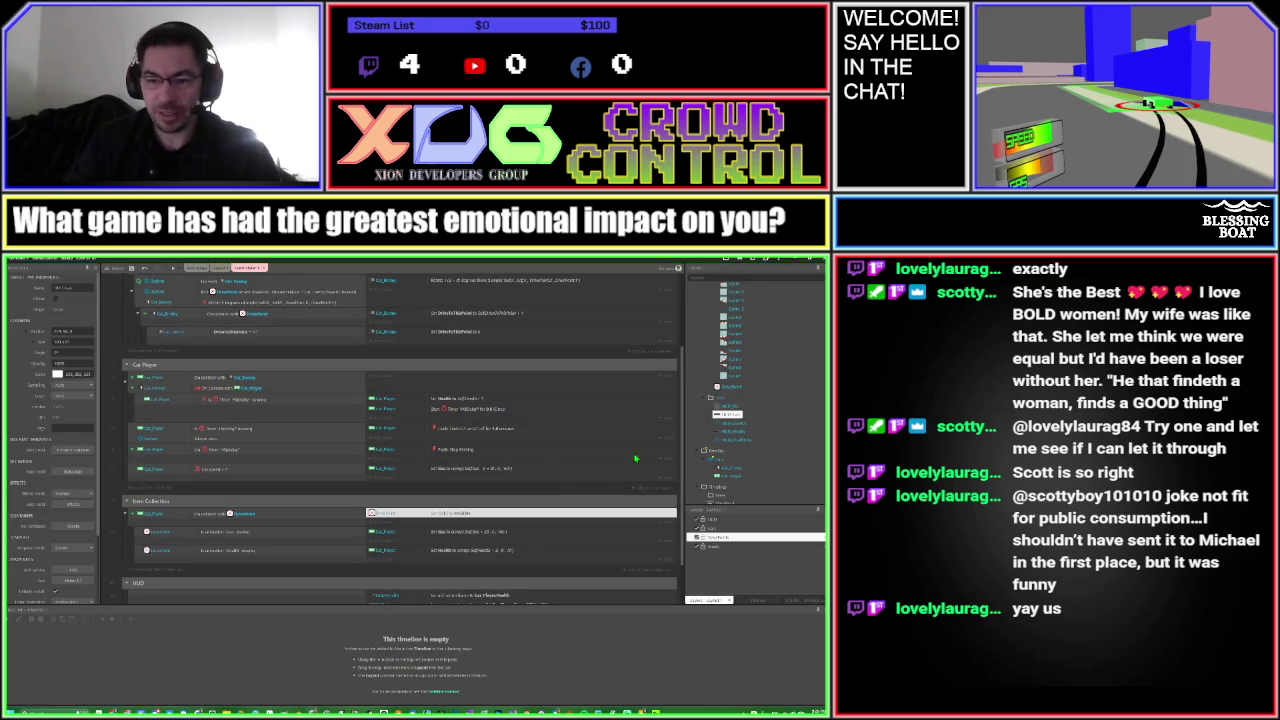
right_click(722, 390)
left_click(750, 420)
Give the pickup a Timer behaviour and add a one-off Start timer action with a tag to Item Collection
left_click(410, 525)
double_click(404, 533)
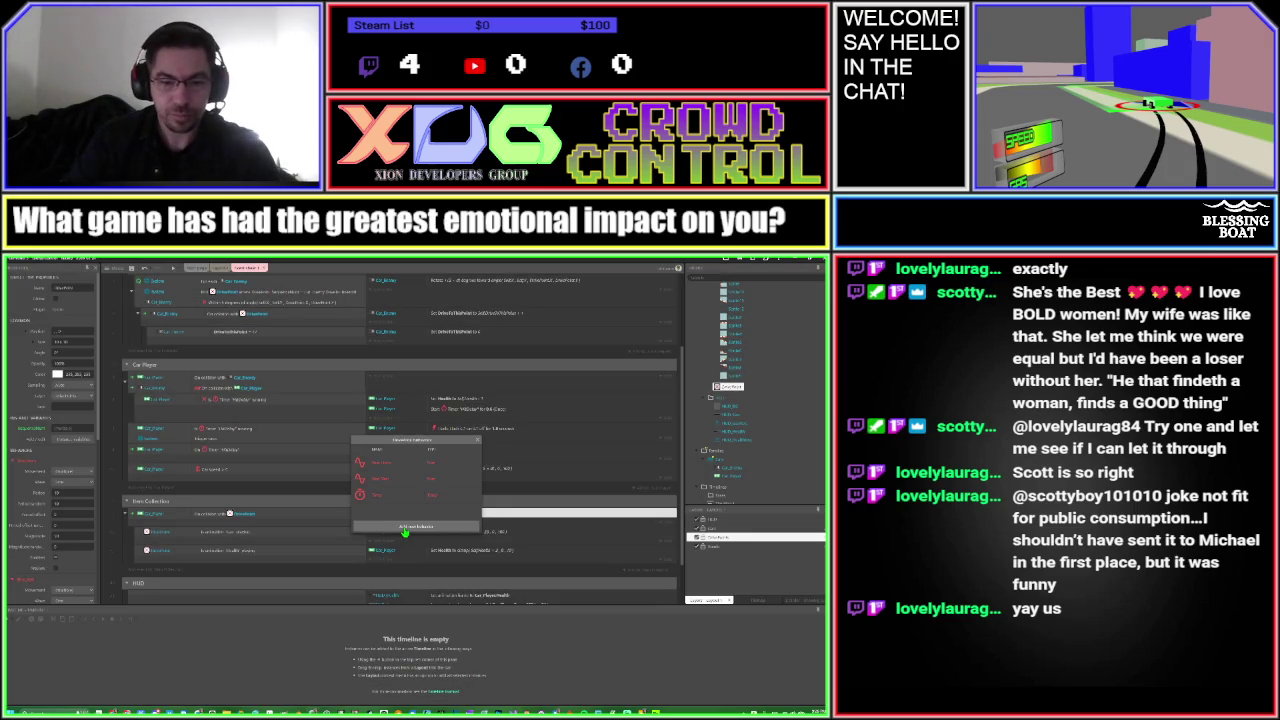
left_click(404, 533)
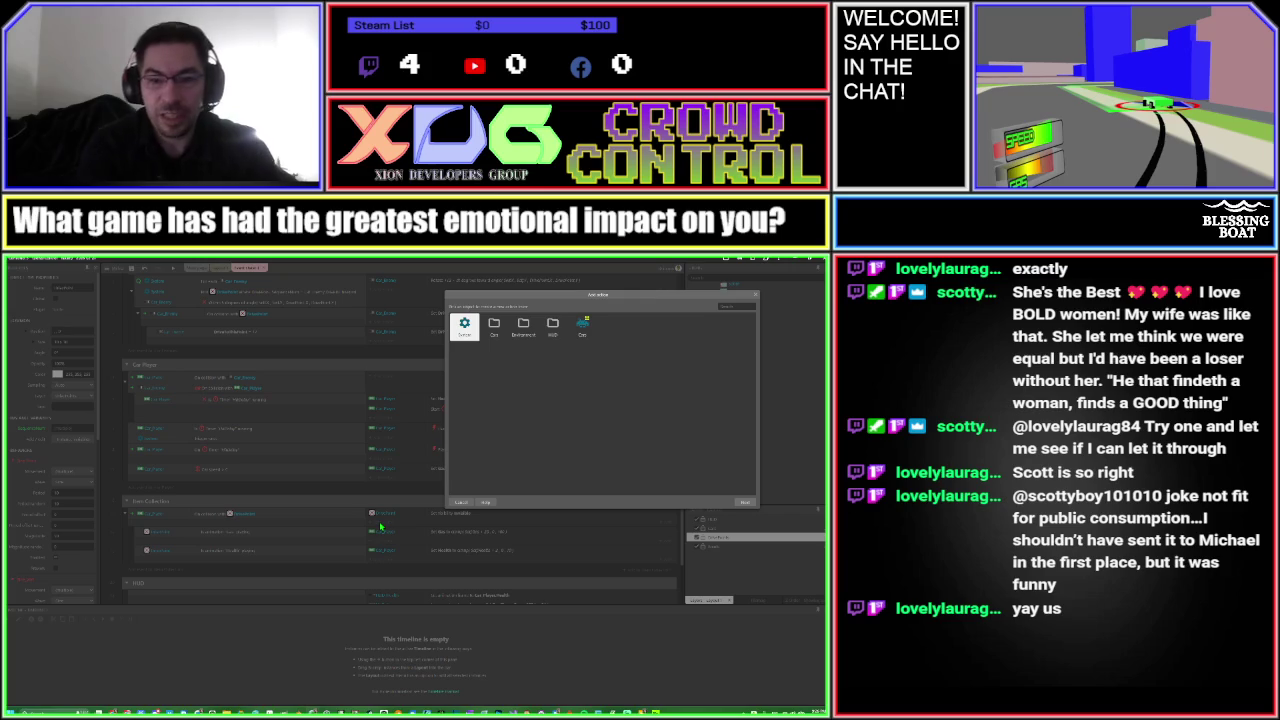
key("Return")
type("fade")
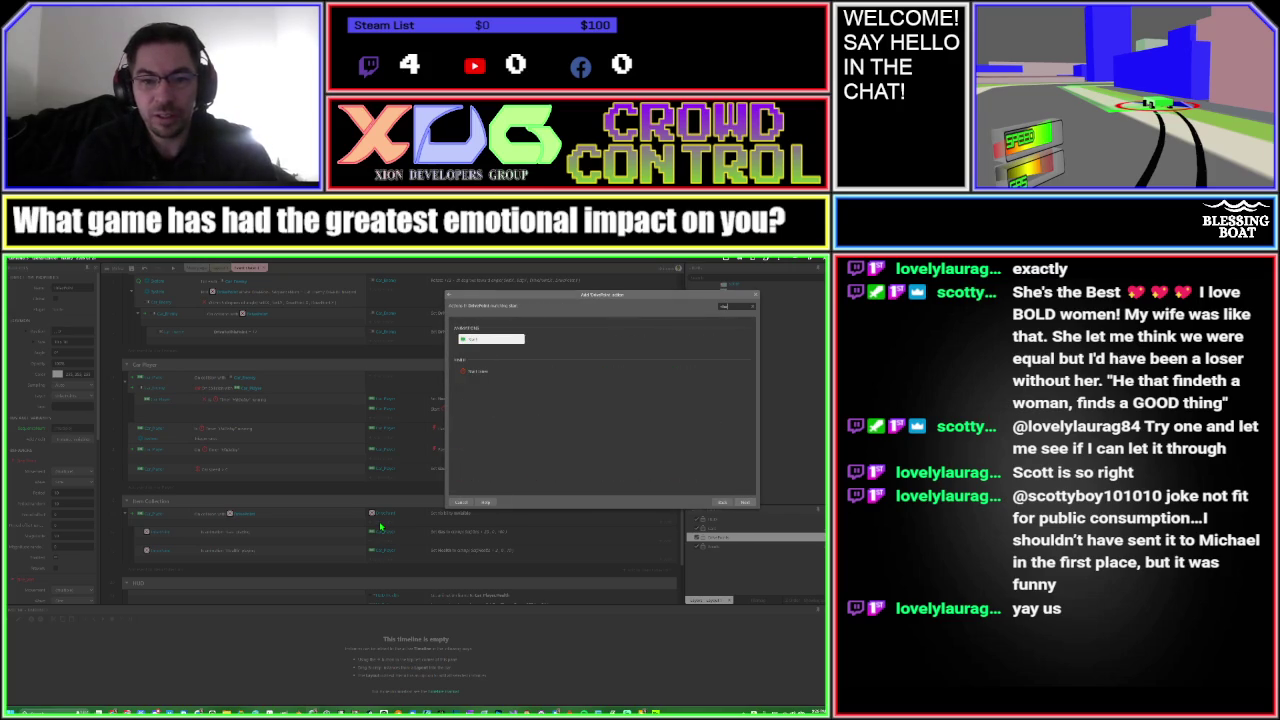
key("Return")
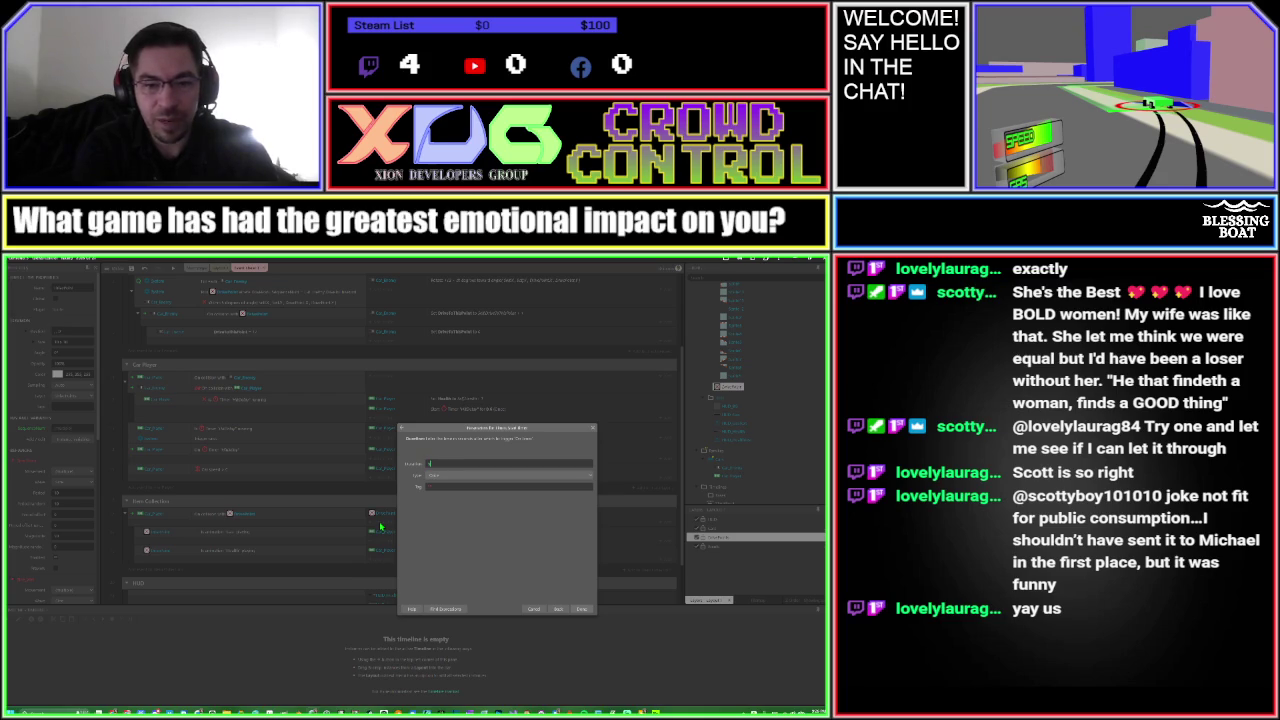
key("Tab")
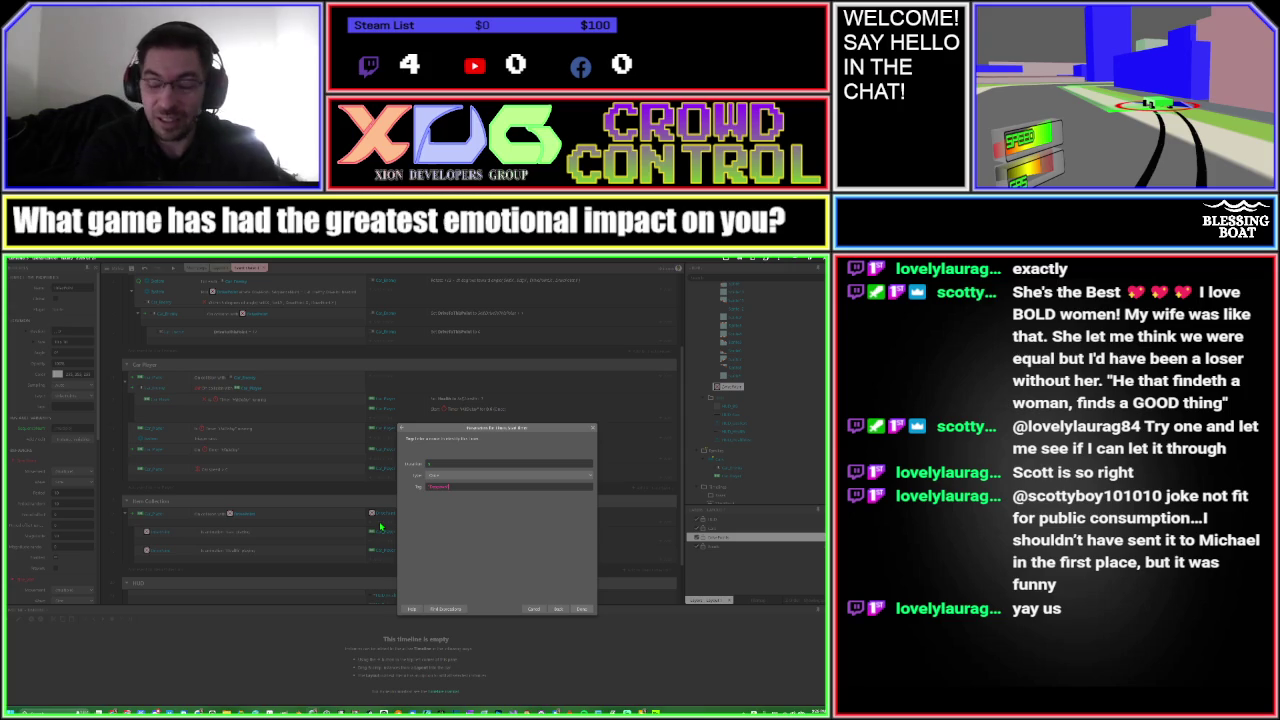
key("Return")
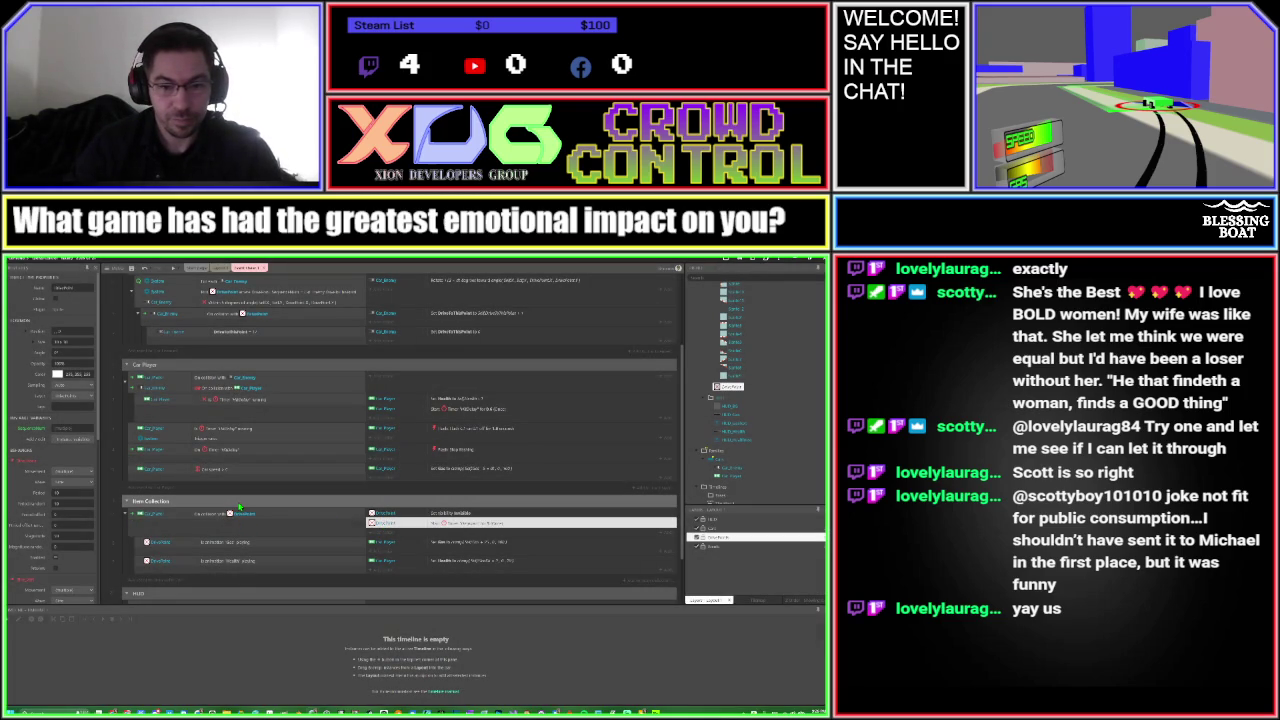
Create an On timer event for the pickup that sets it visible again
double_click(254, 580)
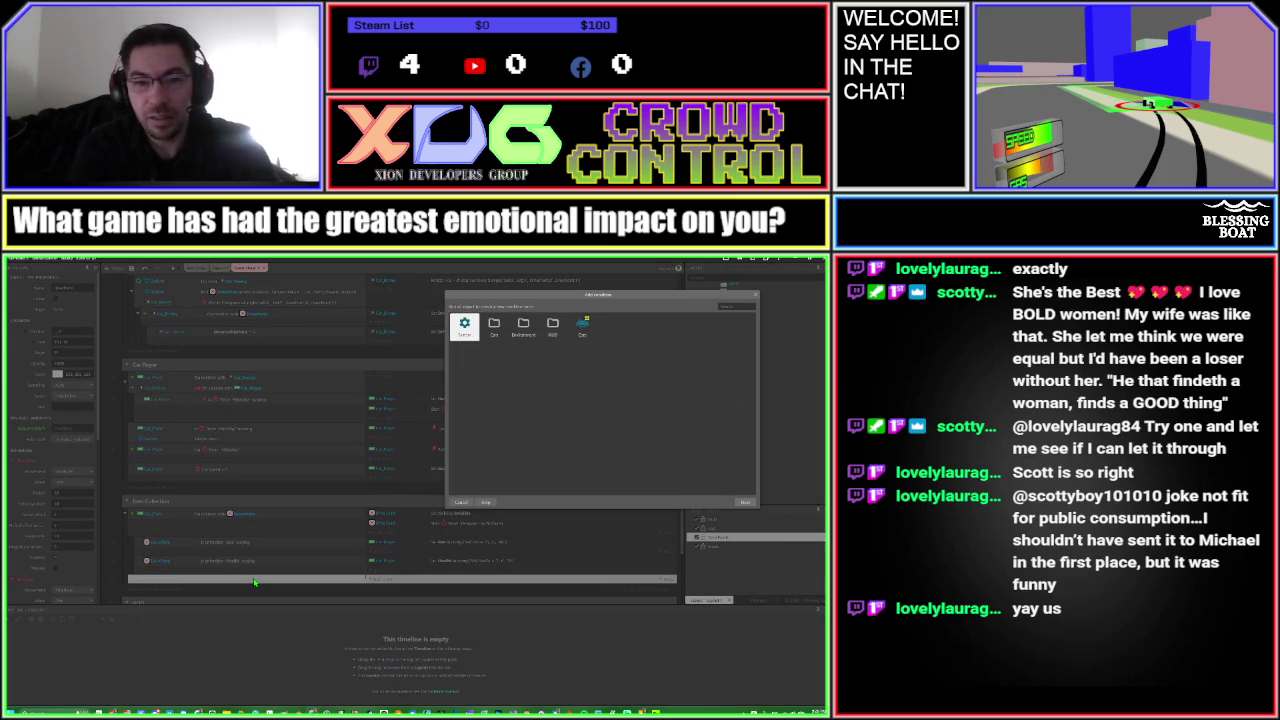
type("time")
key("Return")
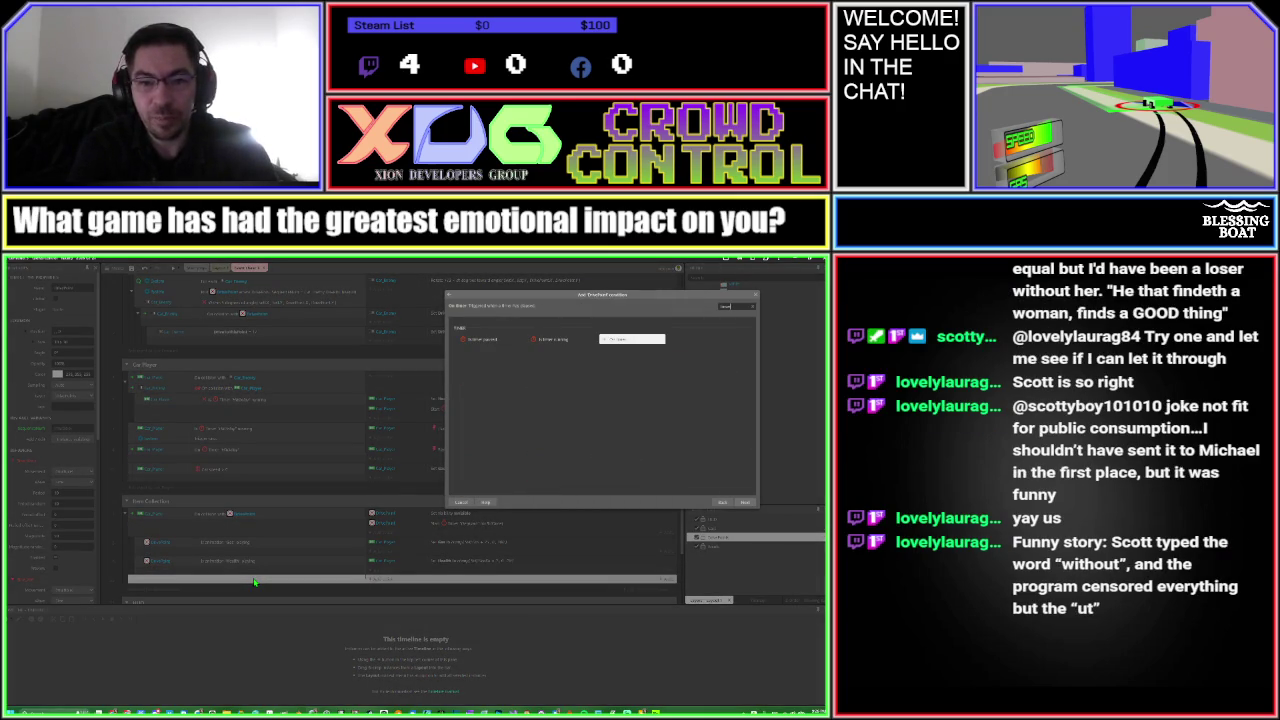
key("Return")
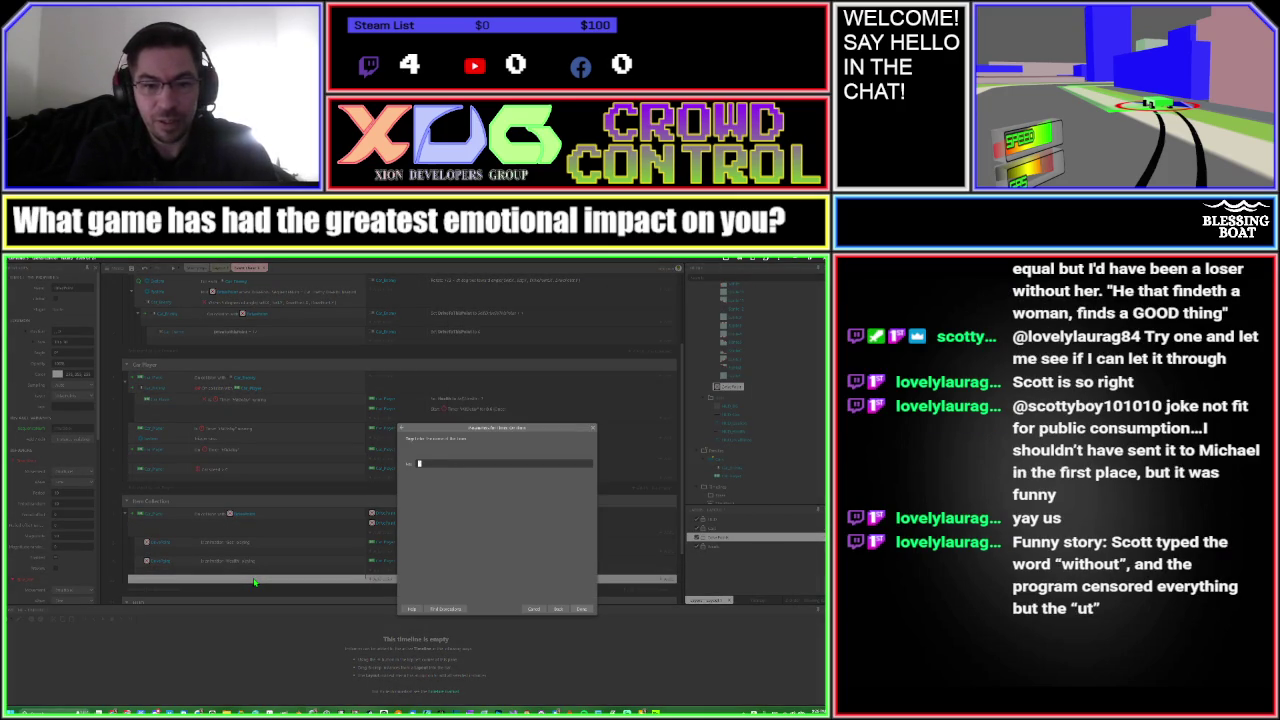
key("Return")
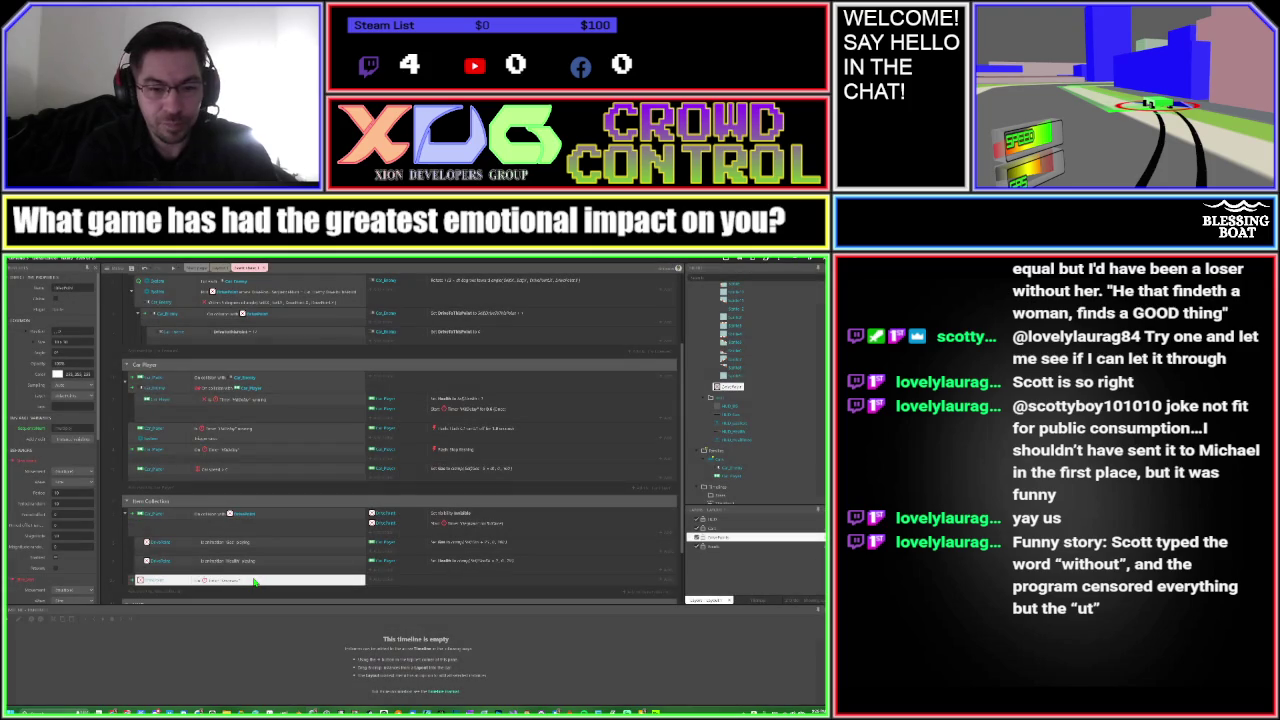
double_click(255, 582)
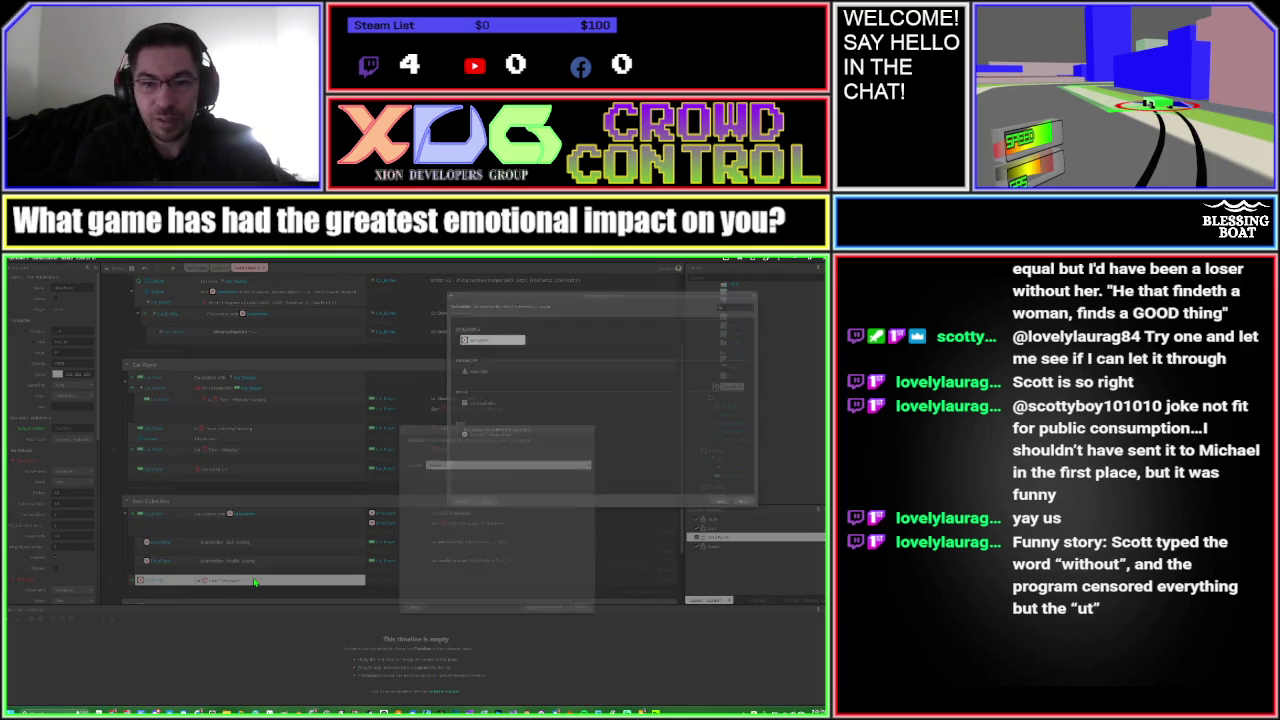
key("Return")
key("Return")
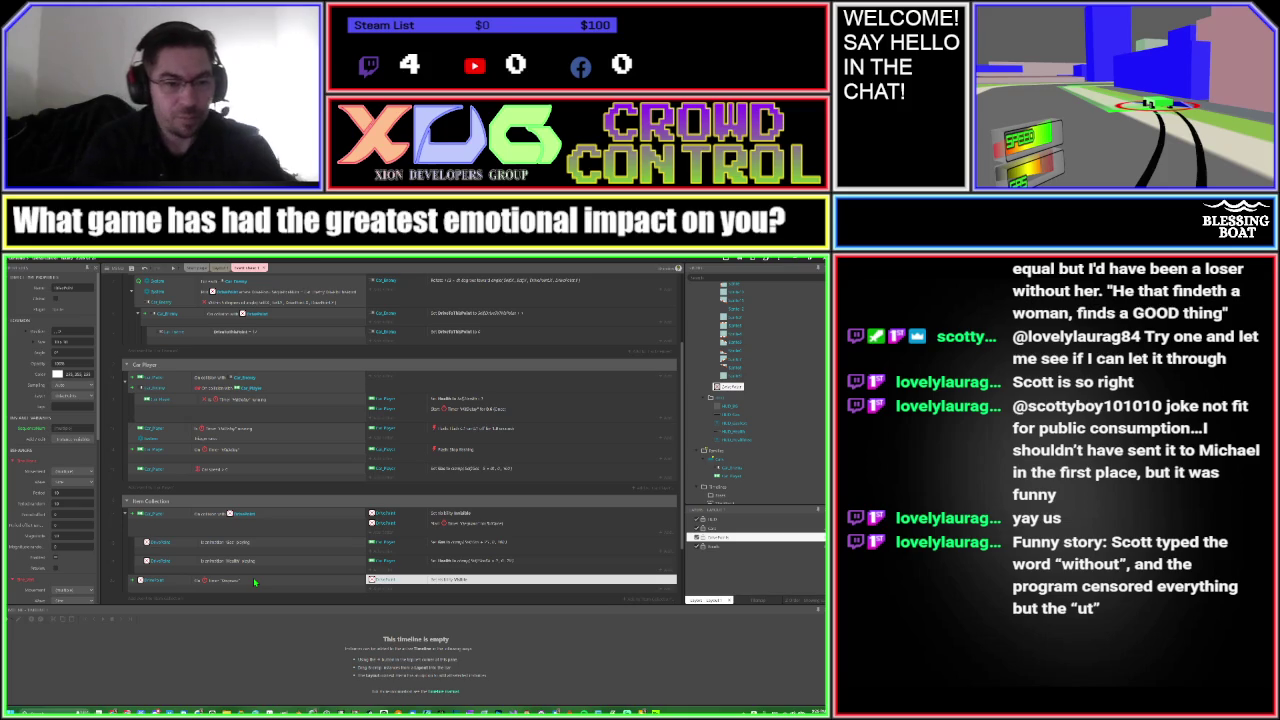
Add a pickup timer condition to the Item Collection event and adjust its options
left_click(208, 516)
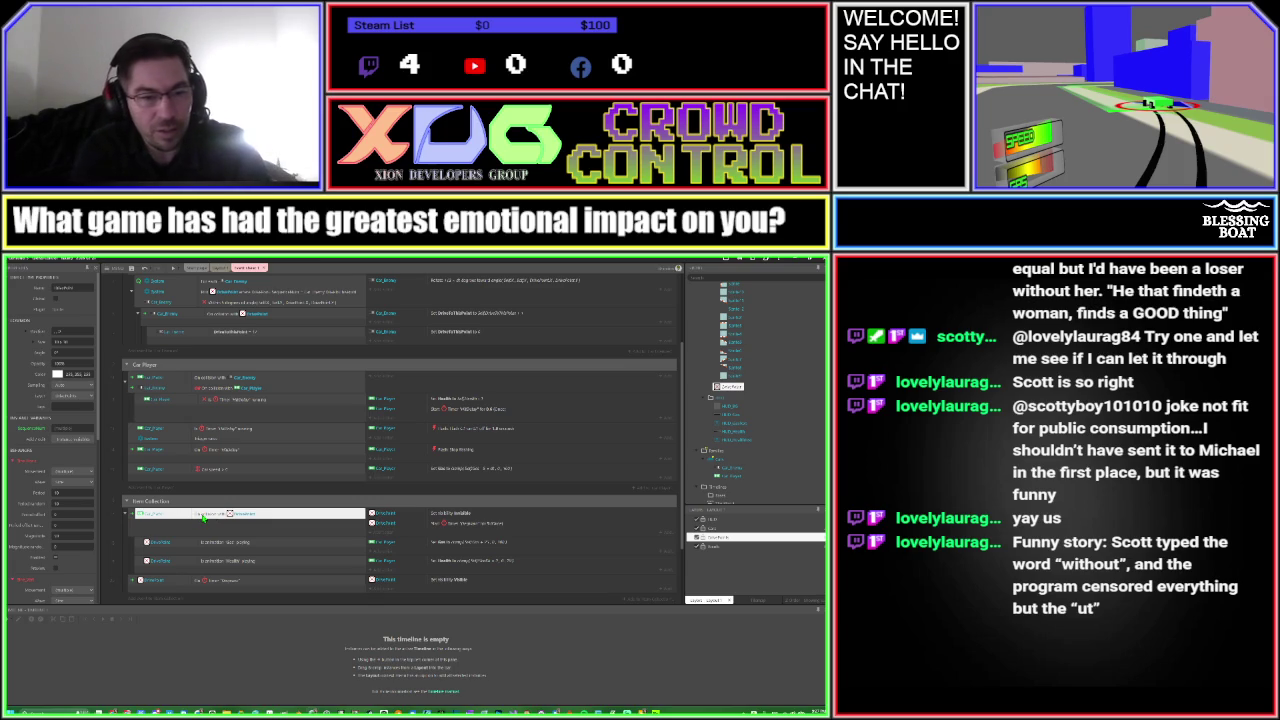
key("c")
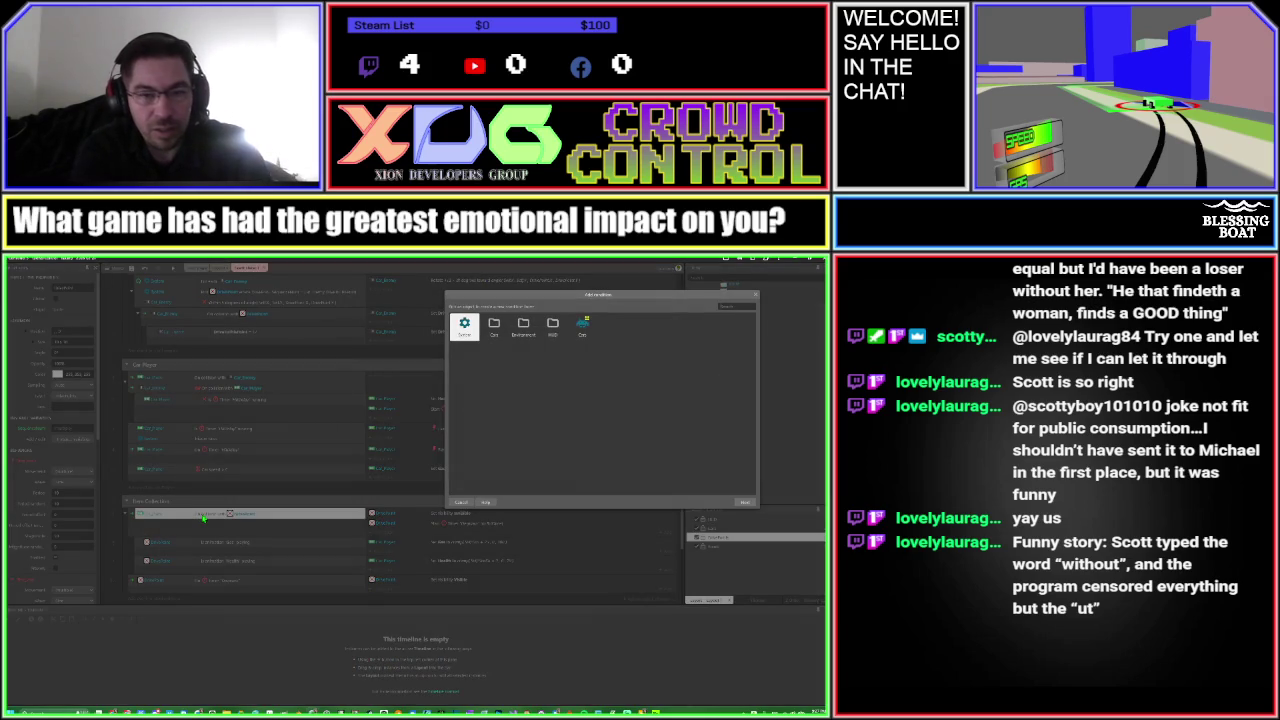
key("Return")
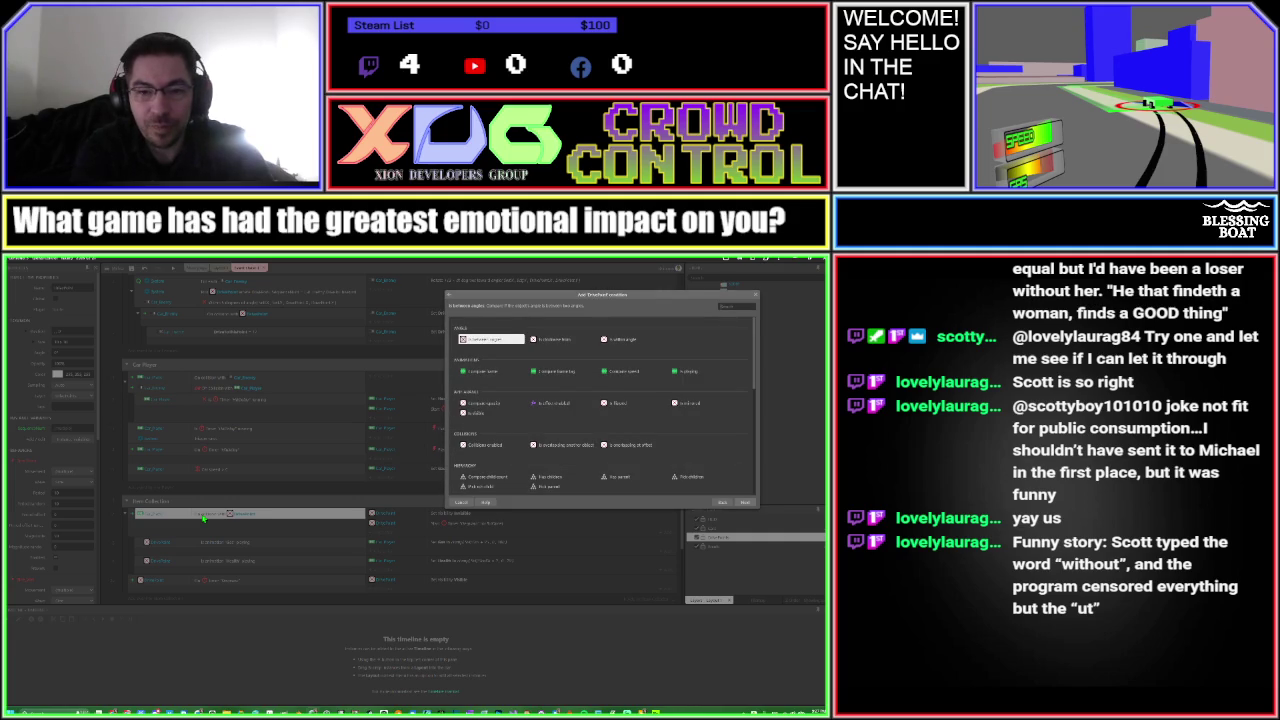
type("timer")
key("Down")
key("Return")
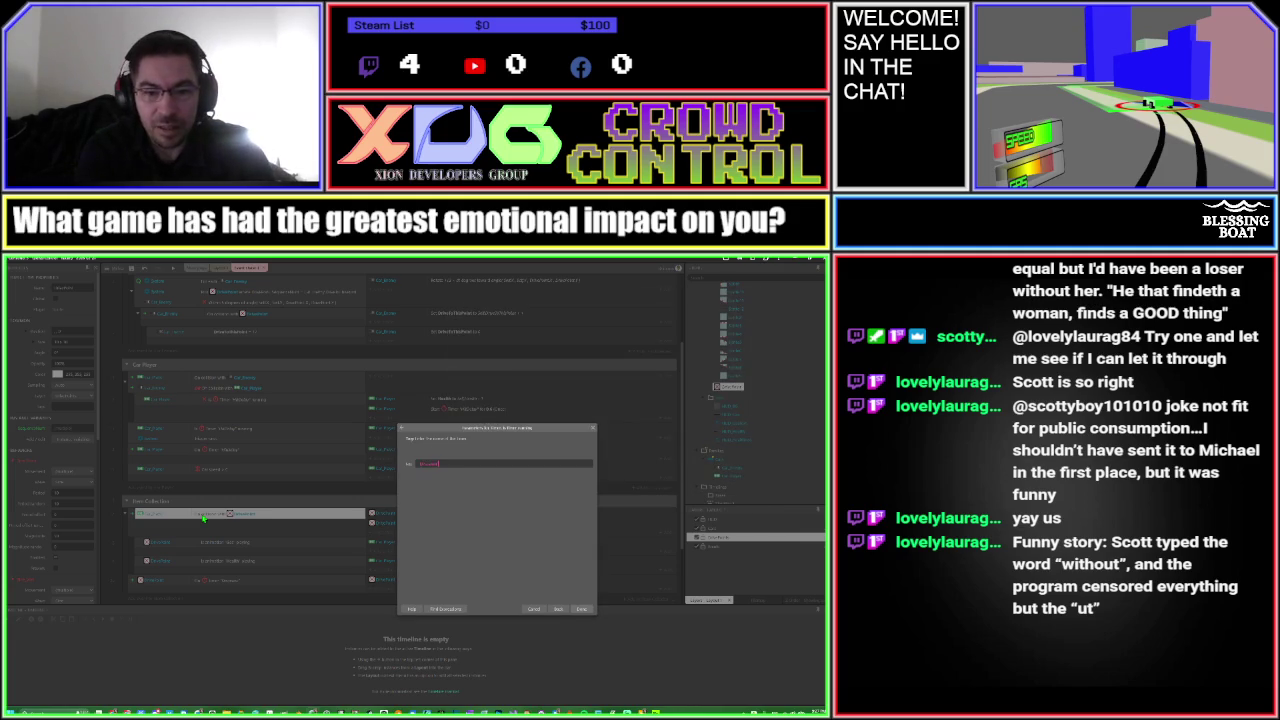
key("Return")
right_click(215, 525)
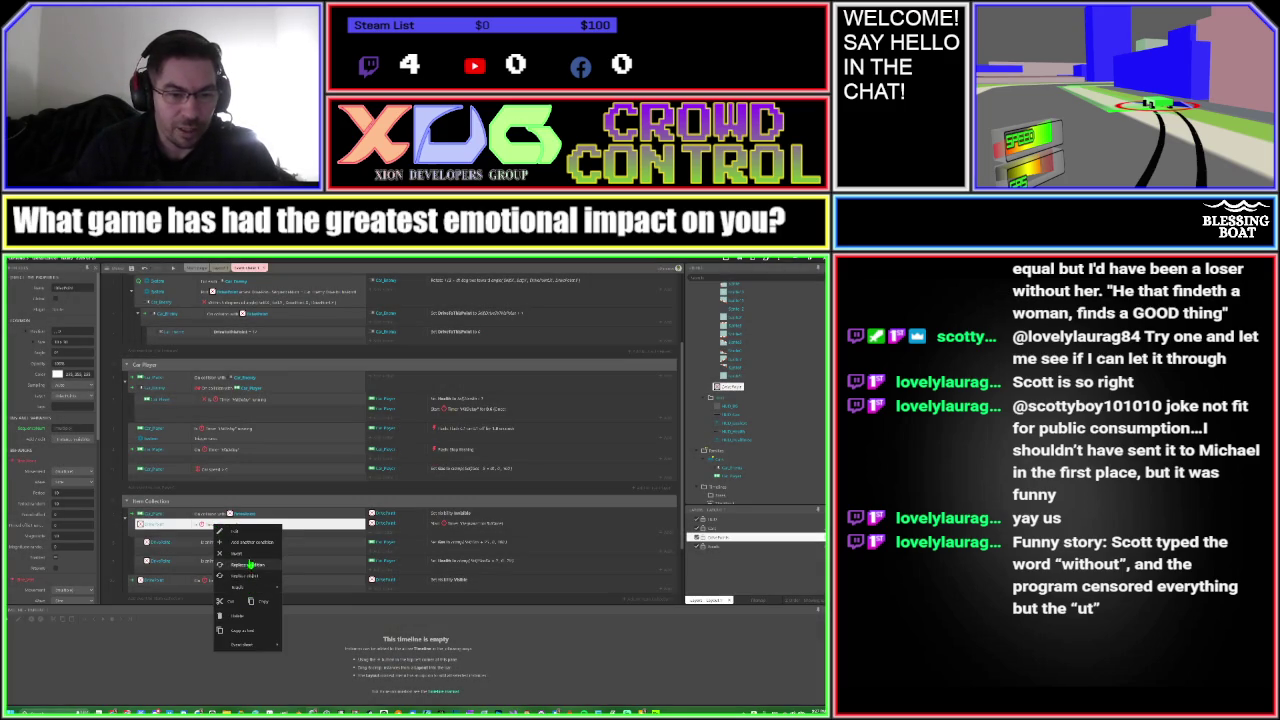
left_click(238, 565)
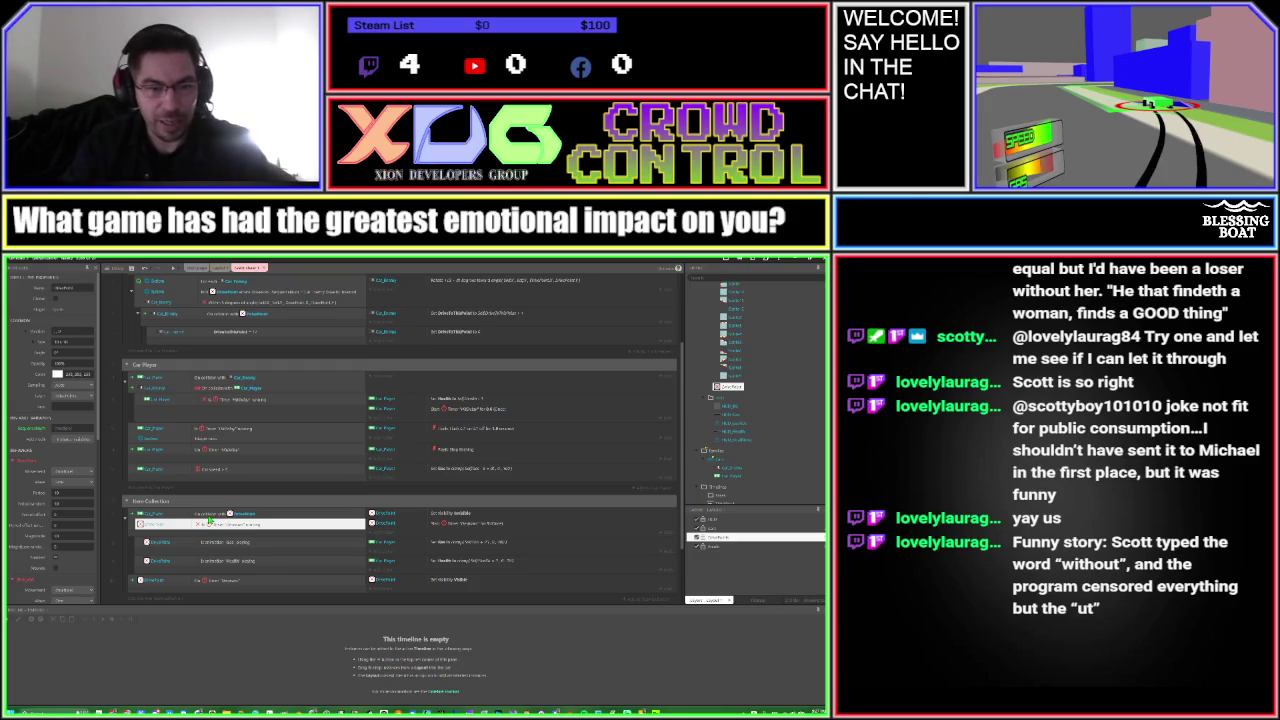
left_click(210, 517)
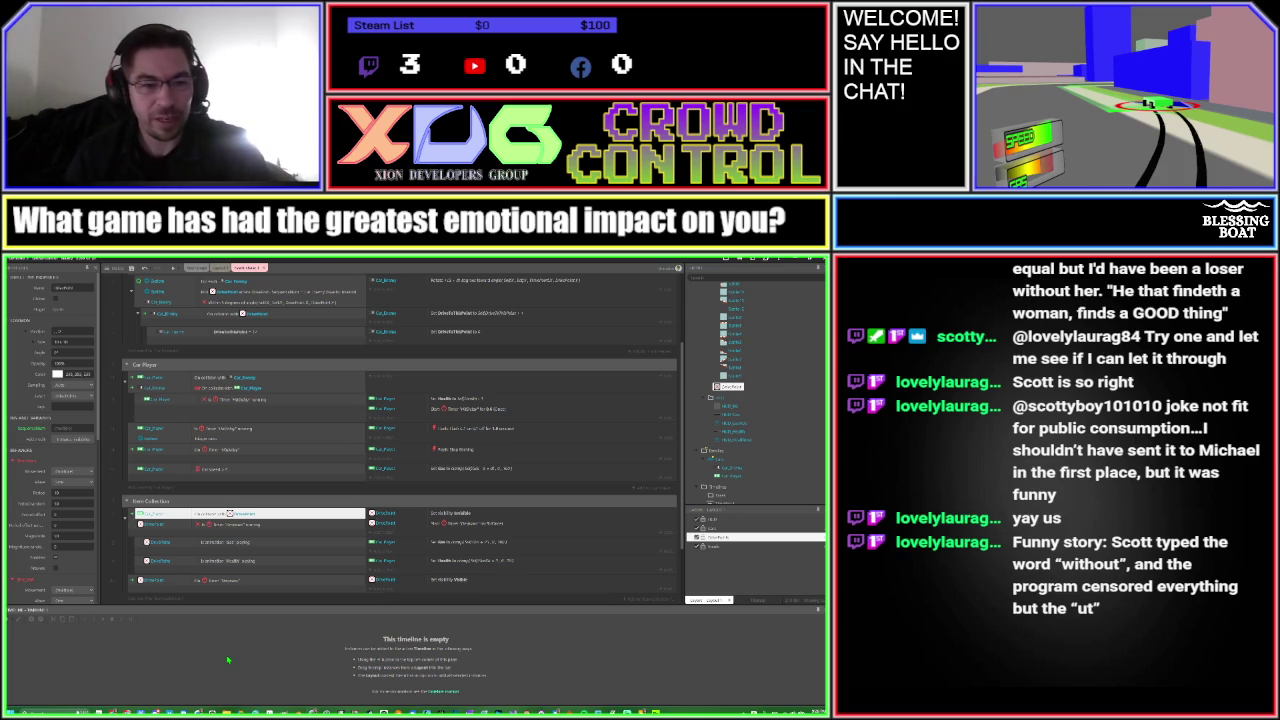
left_click(117, 563)
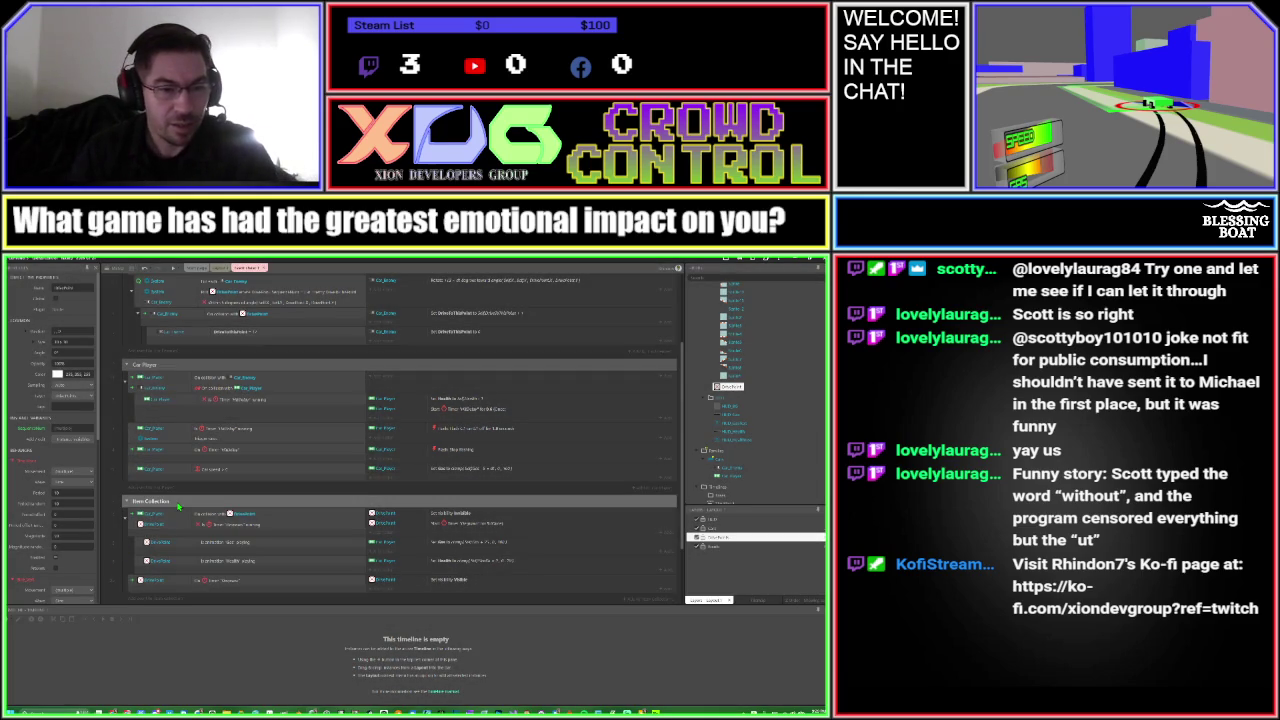
scroll(112, 527, "down", 3)
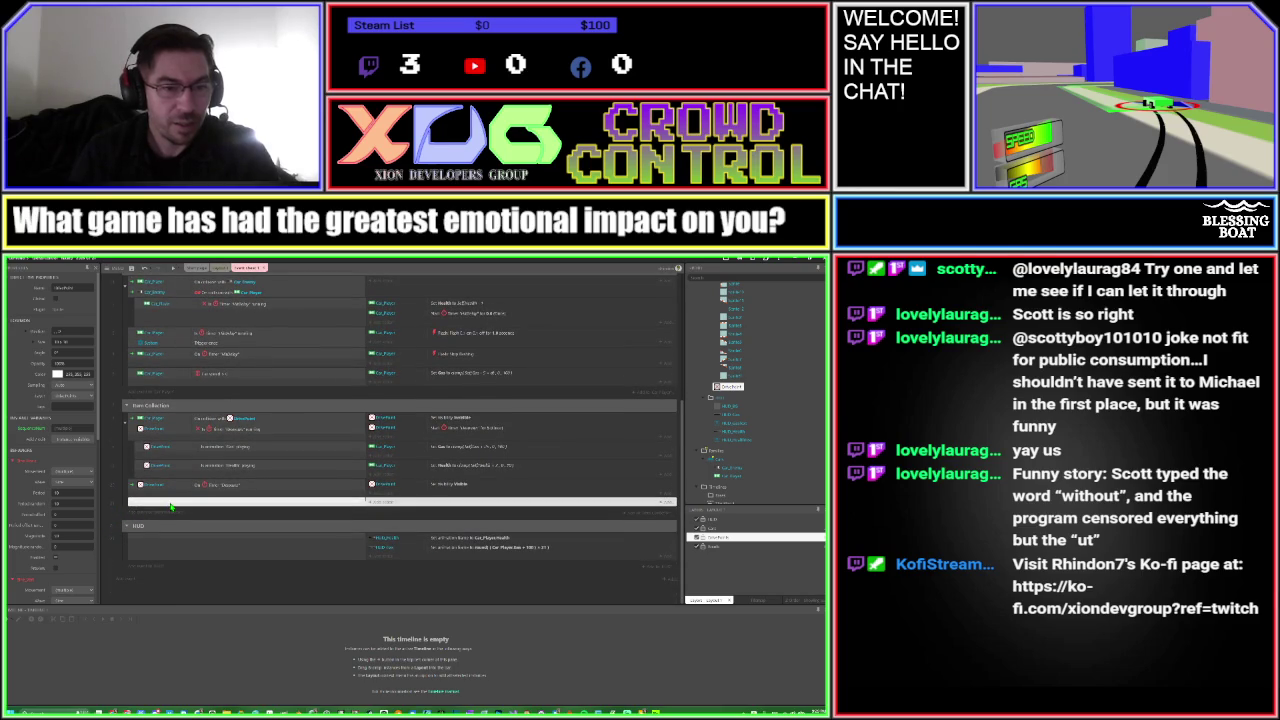
Add a car 'On collision with' pickup event and drag the timer condition into it
left_click(171, 504)
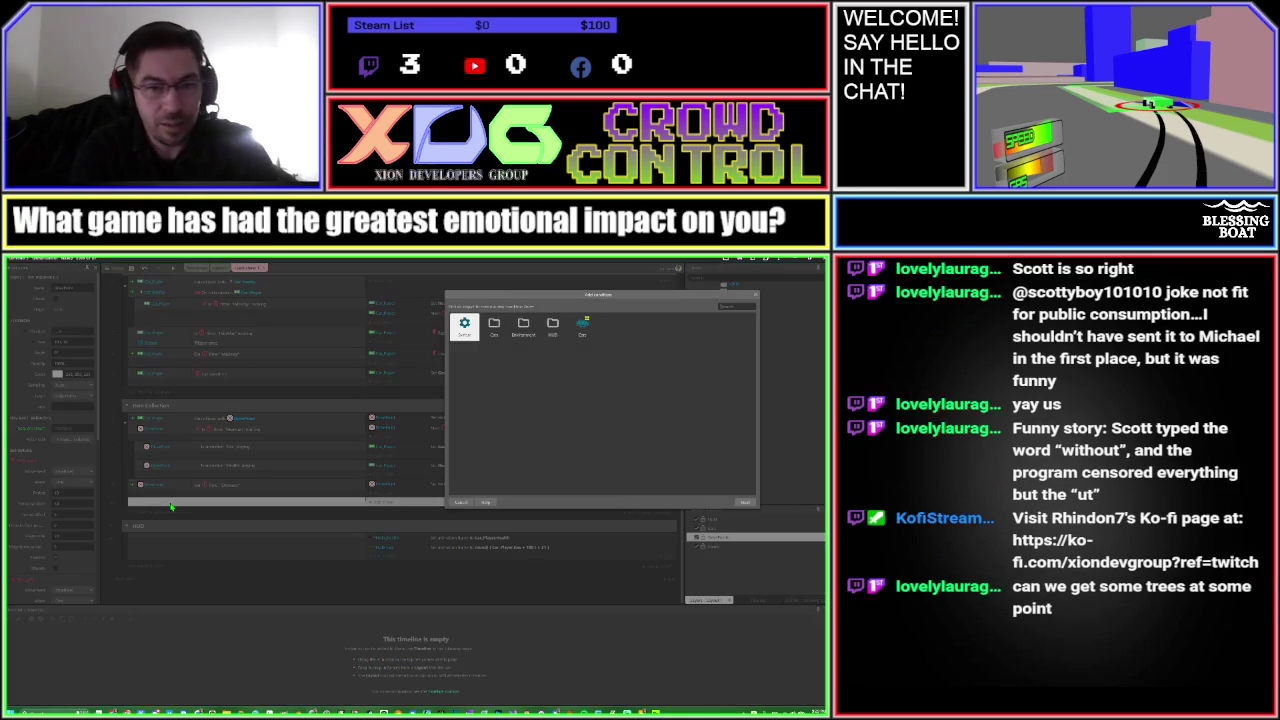
type("car")
key("Return")
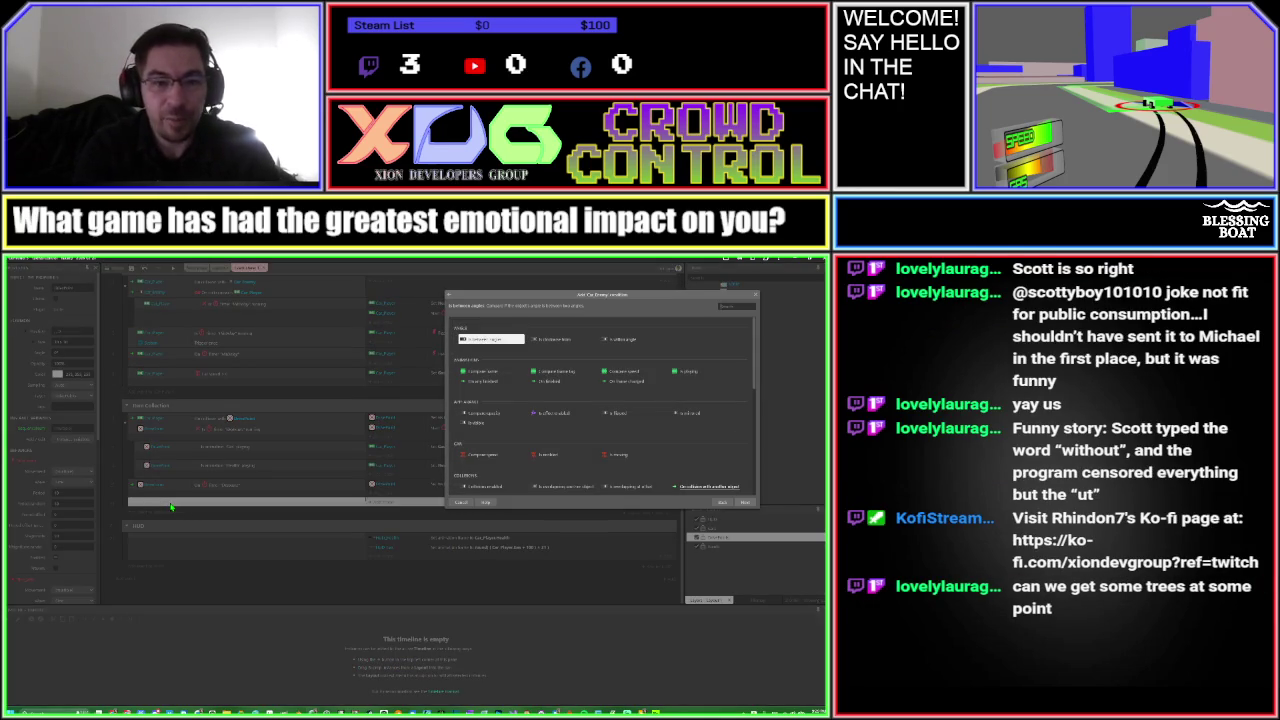
type("col")
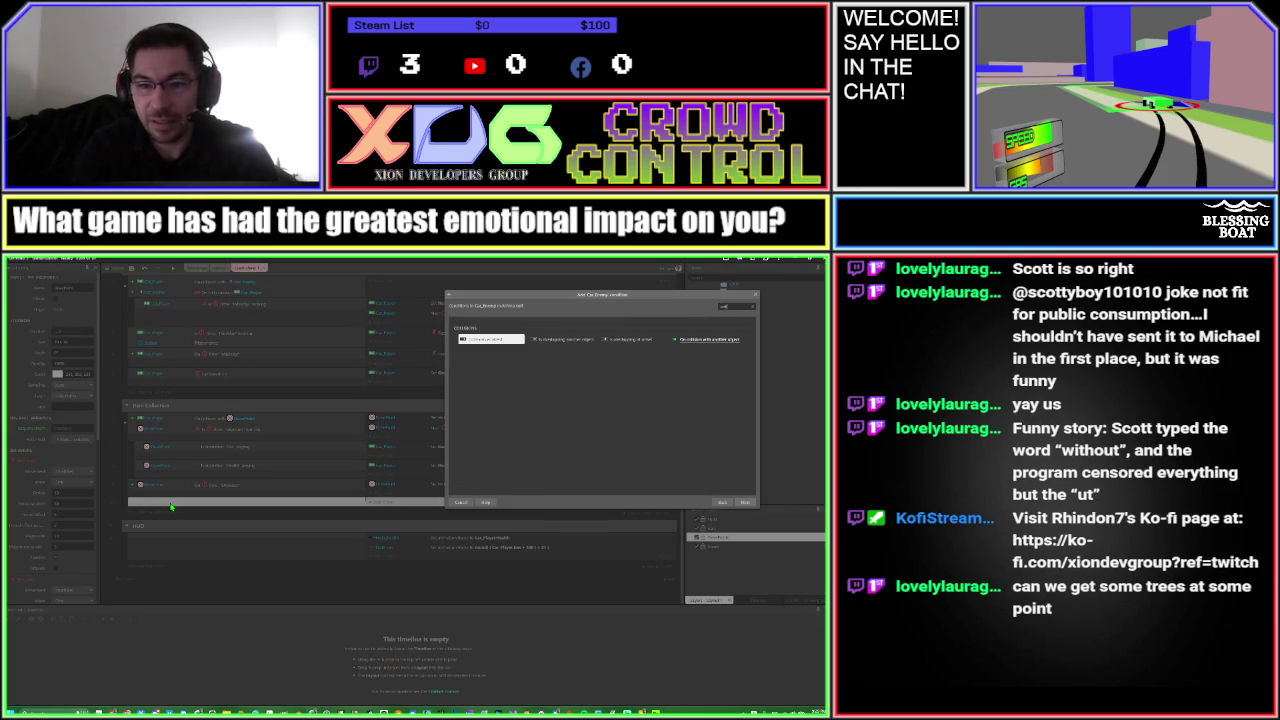
key("Right")
key("Return")
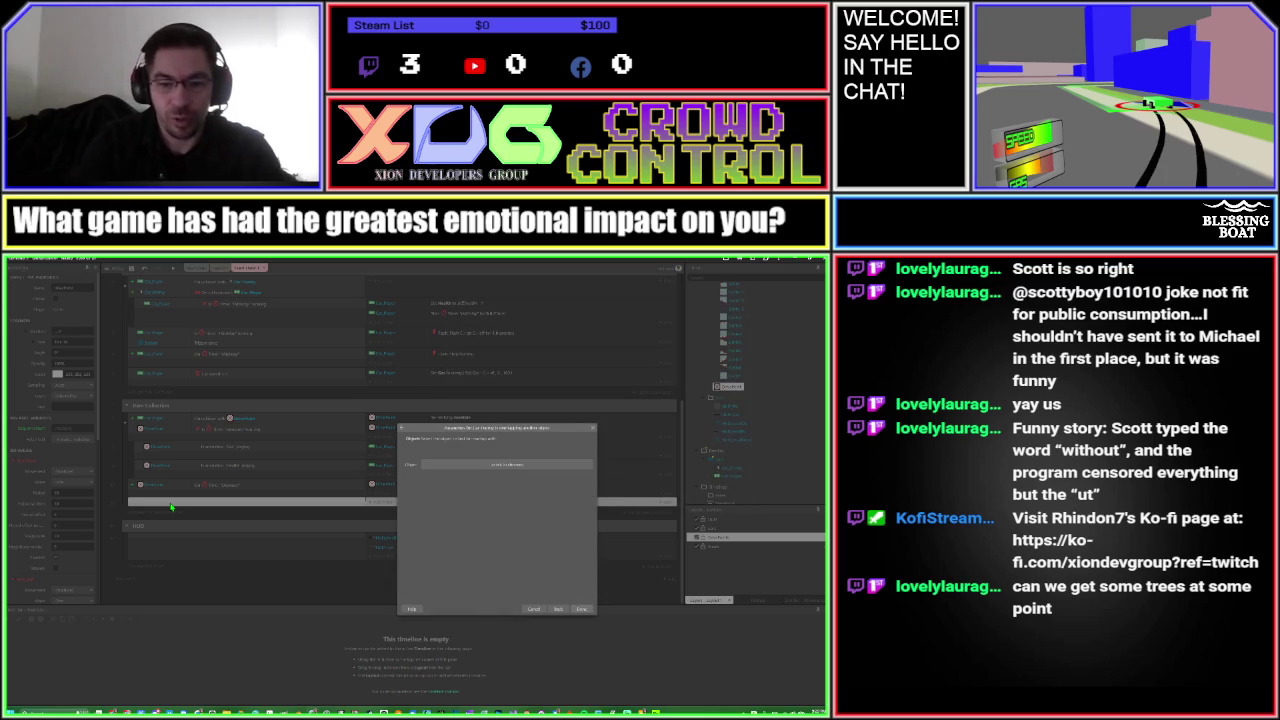
left_click(557, 609)
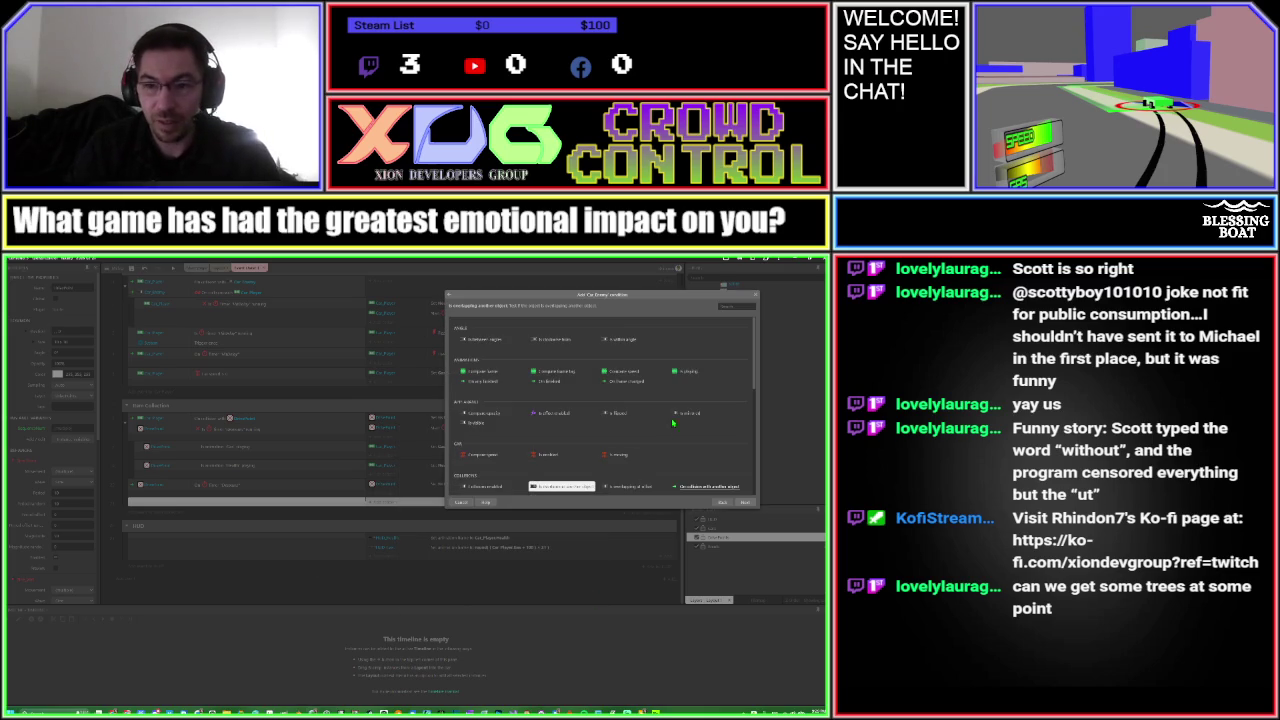
double_click(716, 485)
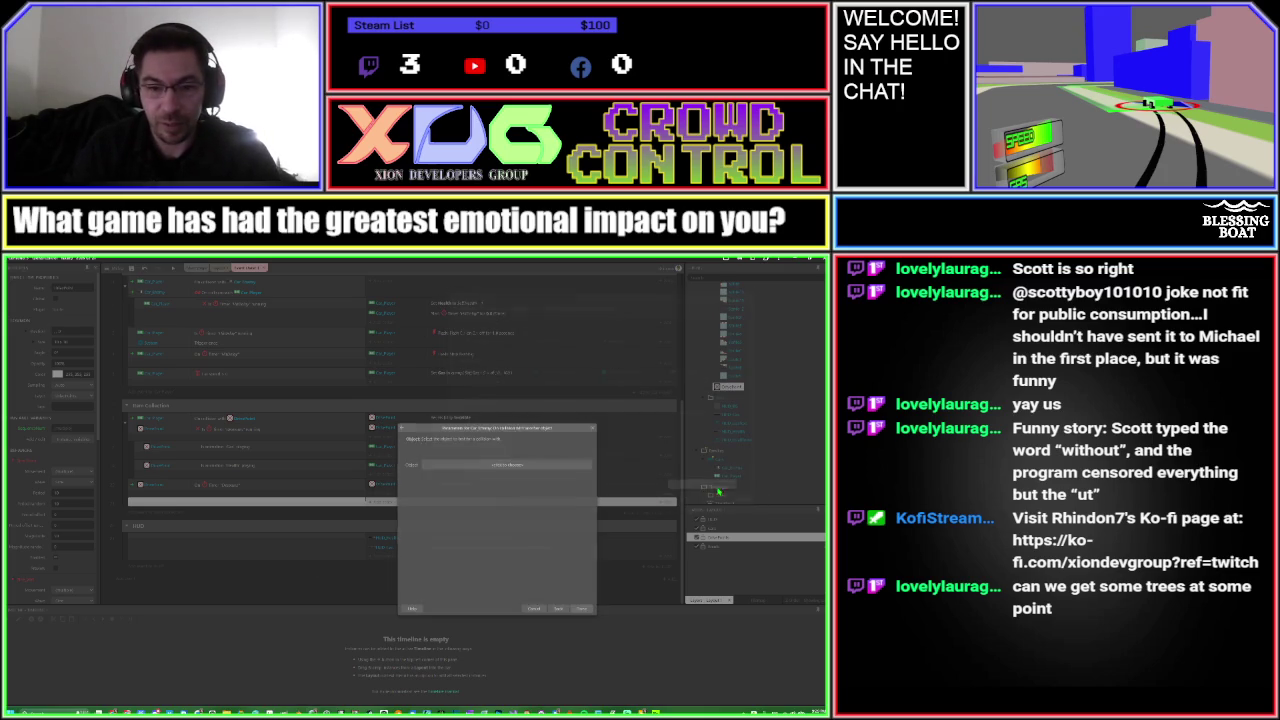
left_click(497, 467)
double_click(462, 510)
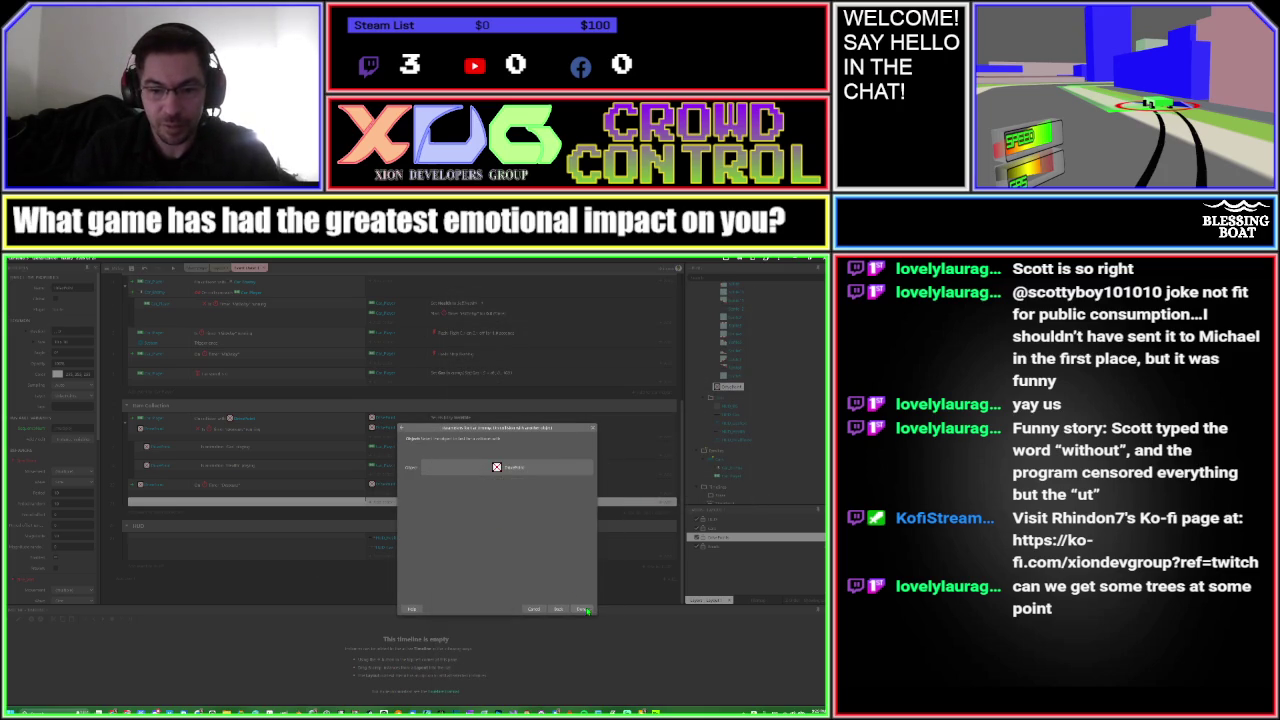
left_click(582, 609)
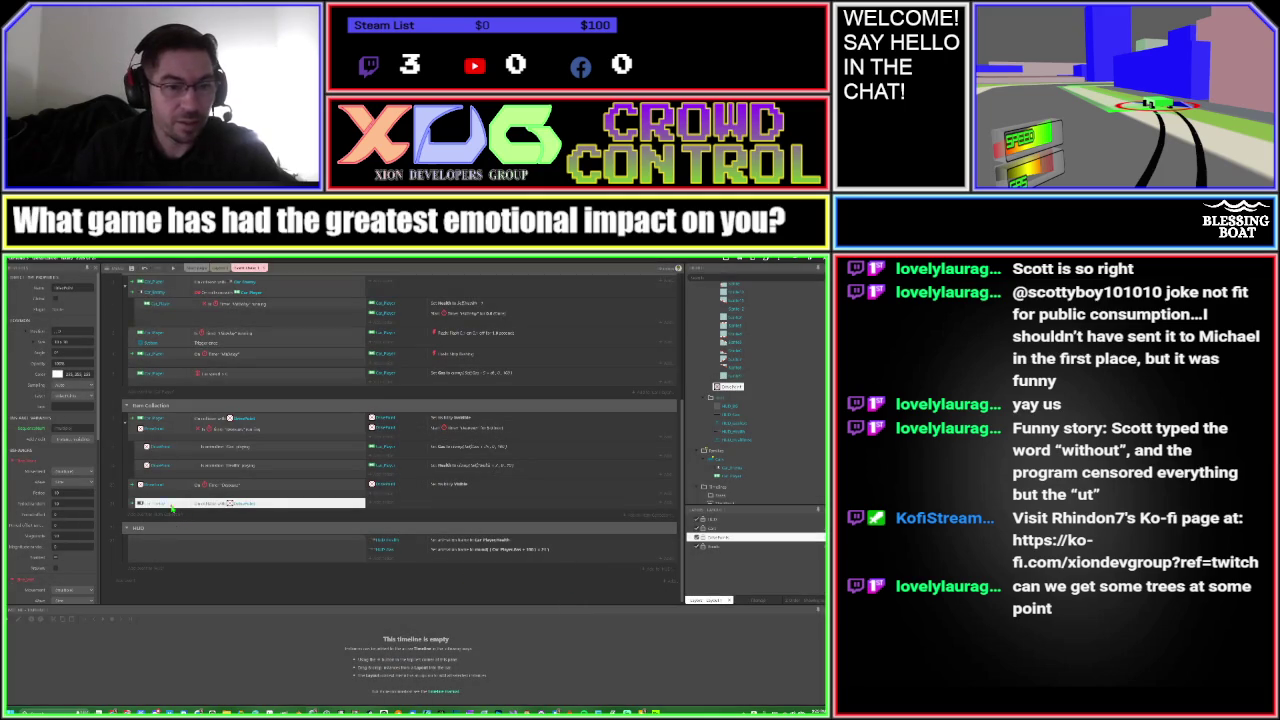
left_click_drag(211, 440, 213, 508)
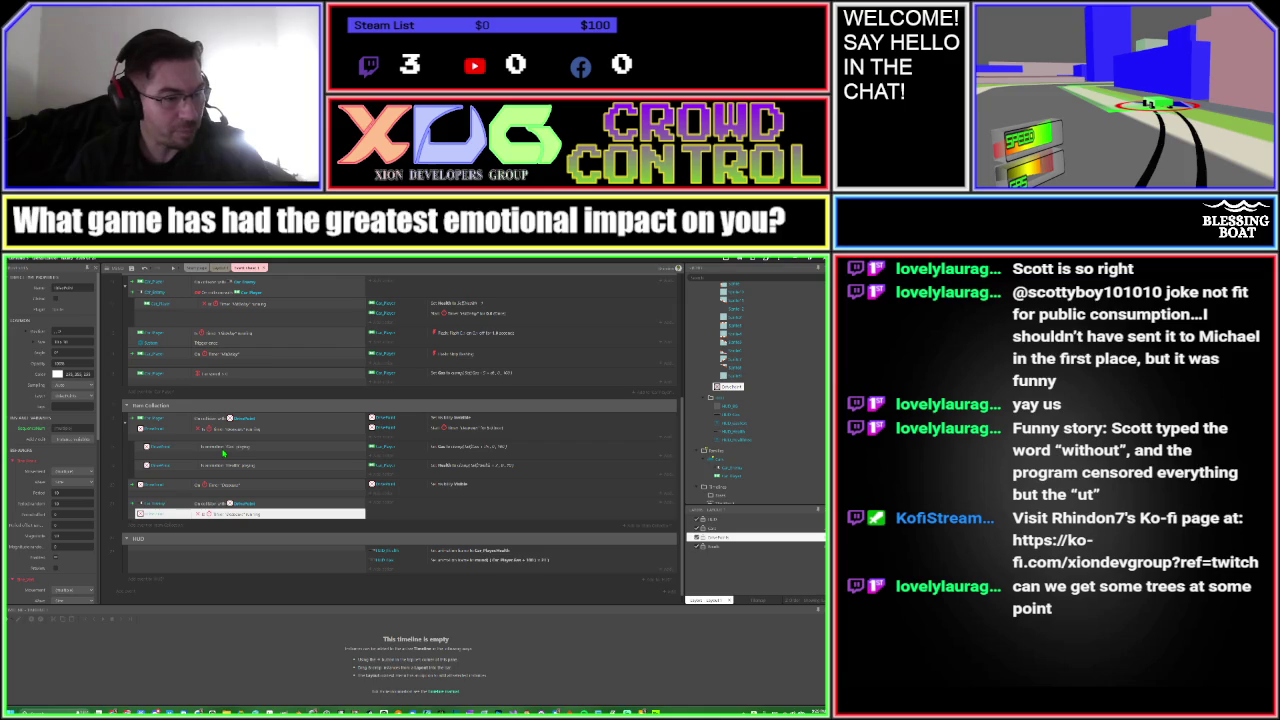
Copy the hide-pickup and start-timer actions into the new car–pickup collision event
left_click(115, 470)
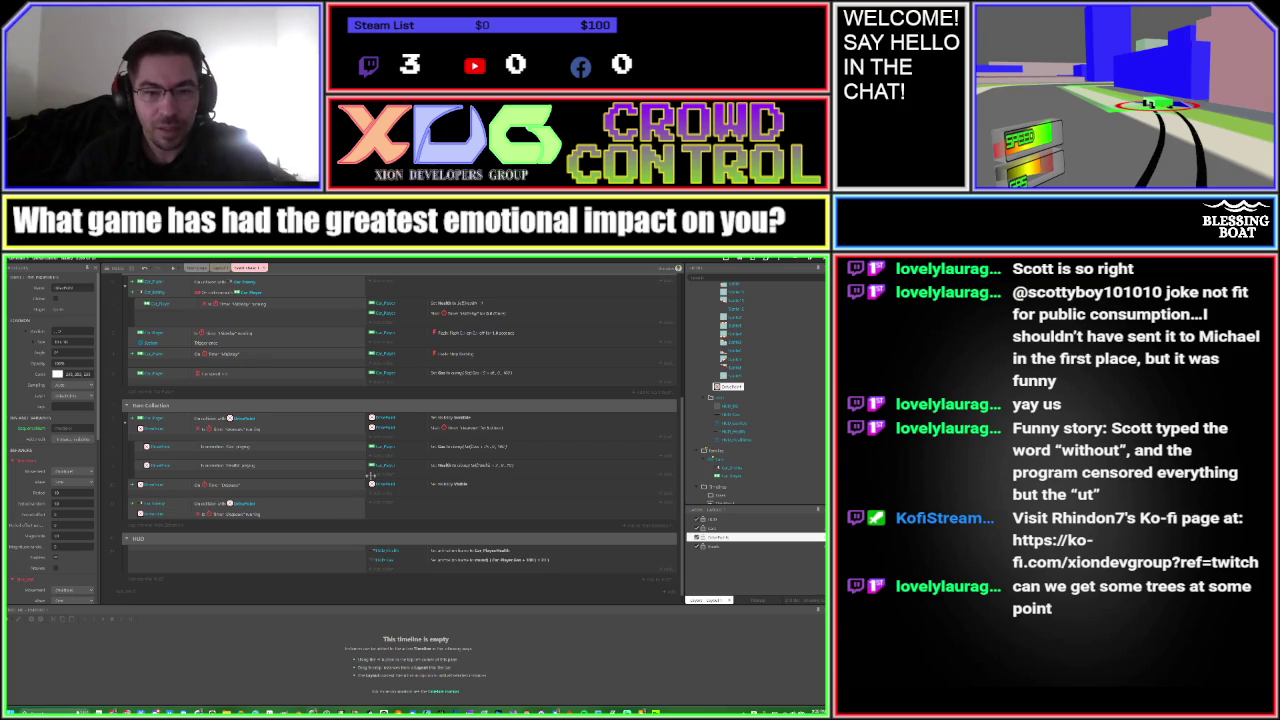
left_click_drag(393, 416, 385, 494)
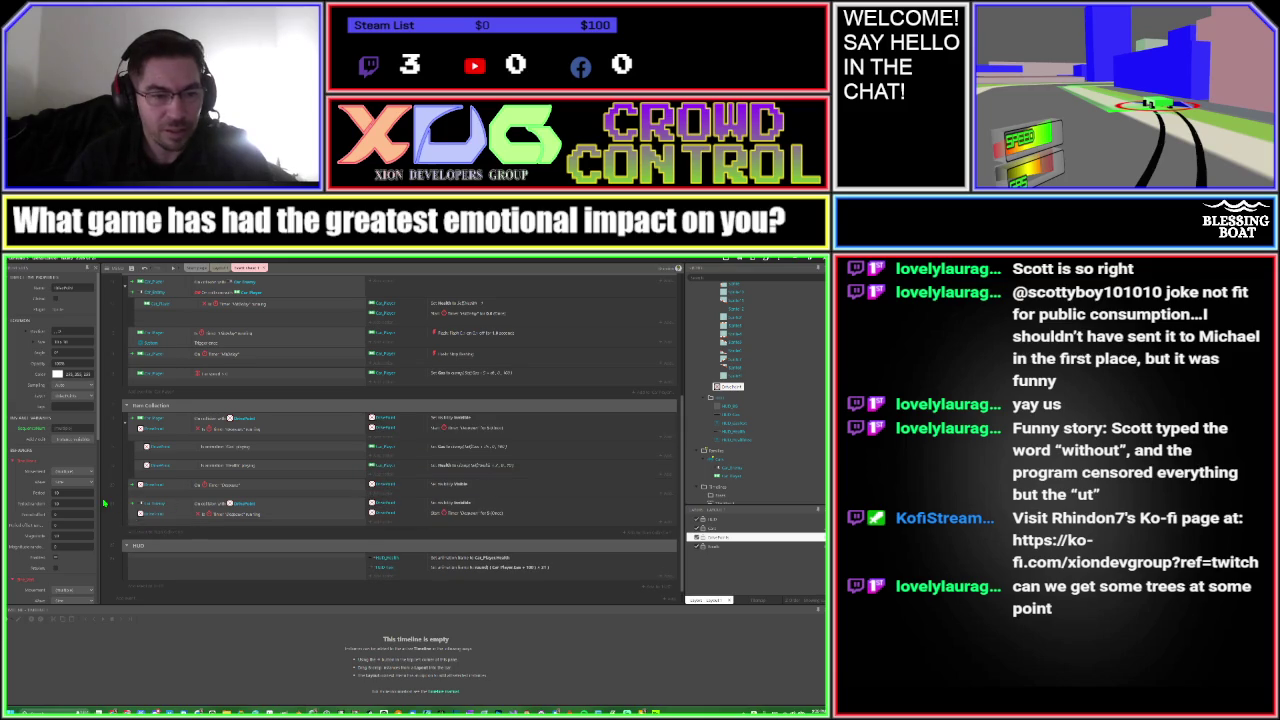
left_click(132, 514)
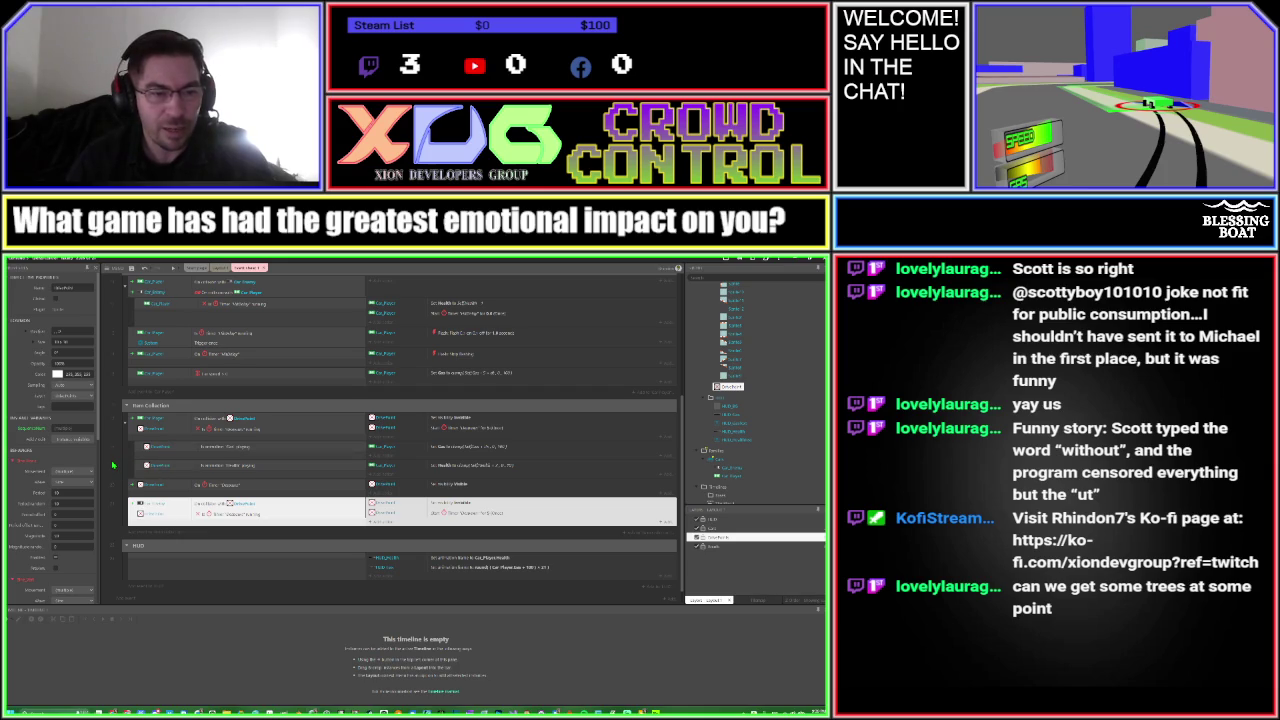
key("Escape")
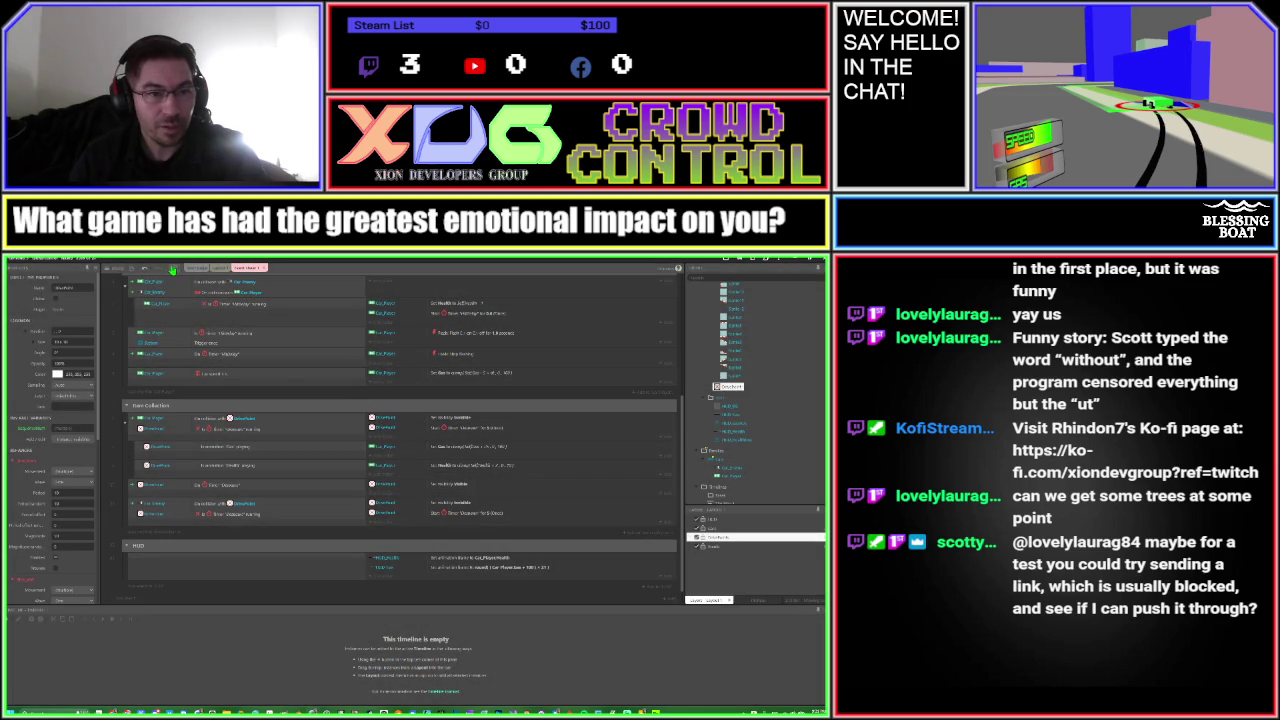
Launch the game preview to test the pickup events
left_click(172, 268)
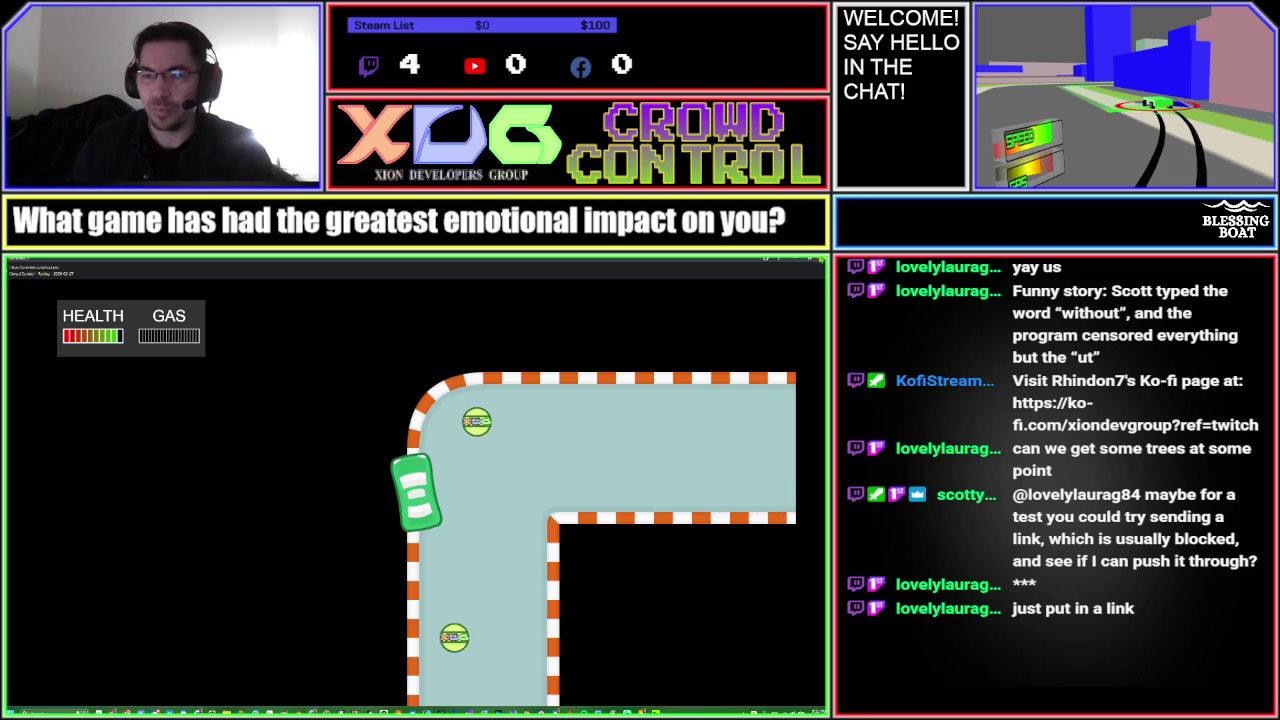
Leave the game preview for the editor and save the project
key("alt+Tab")
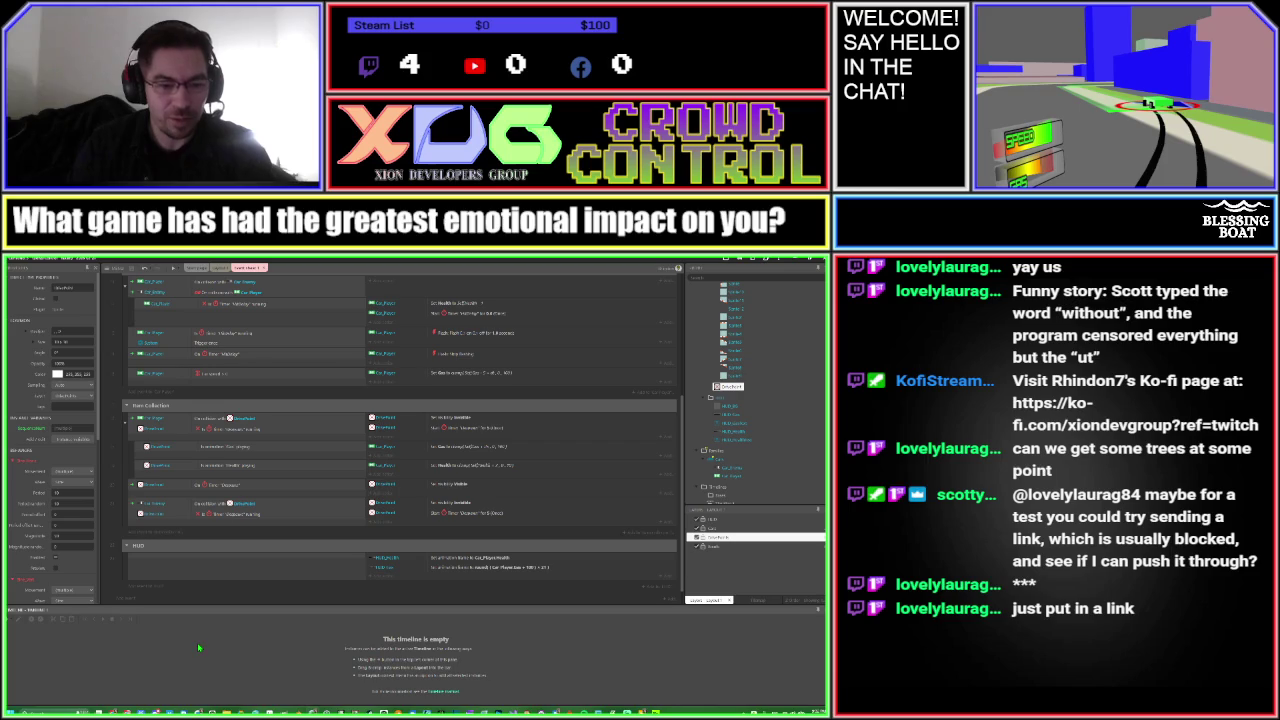
key("ctrl+s")
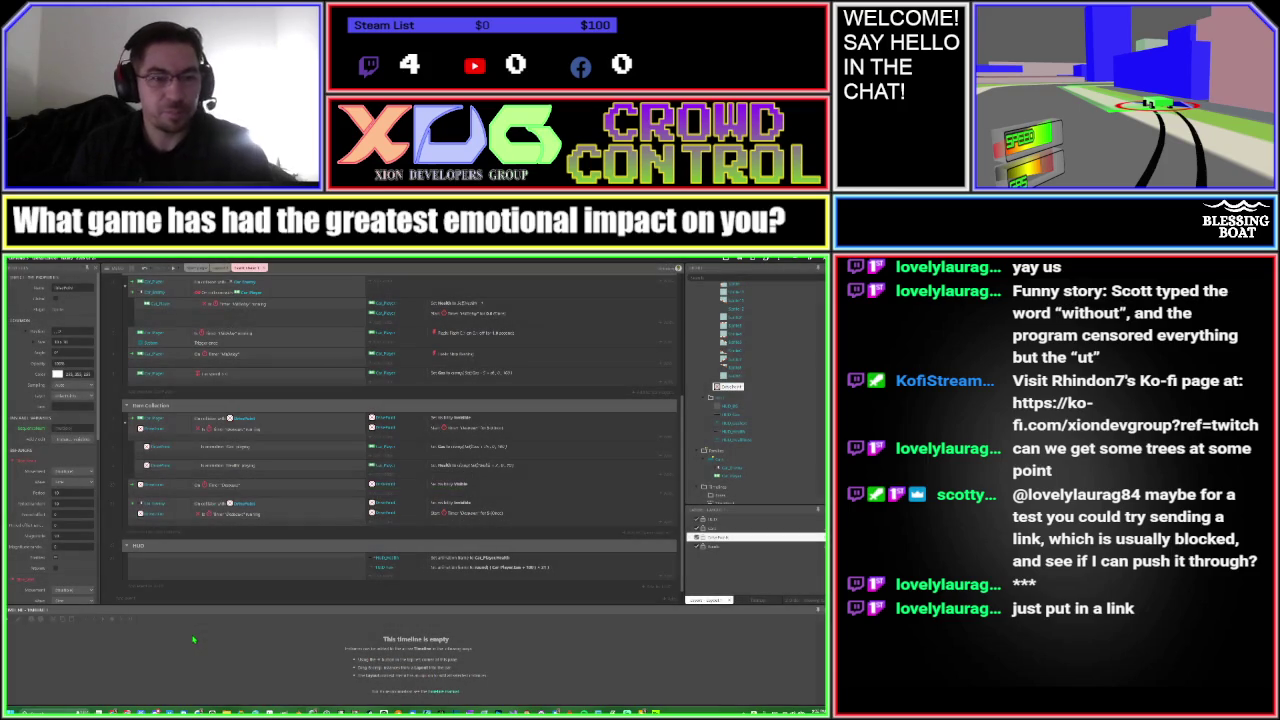
Choose Remote preview from the Preview dropdown
left_click(179, 274)
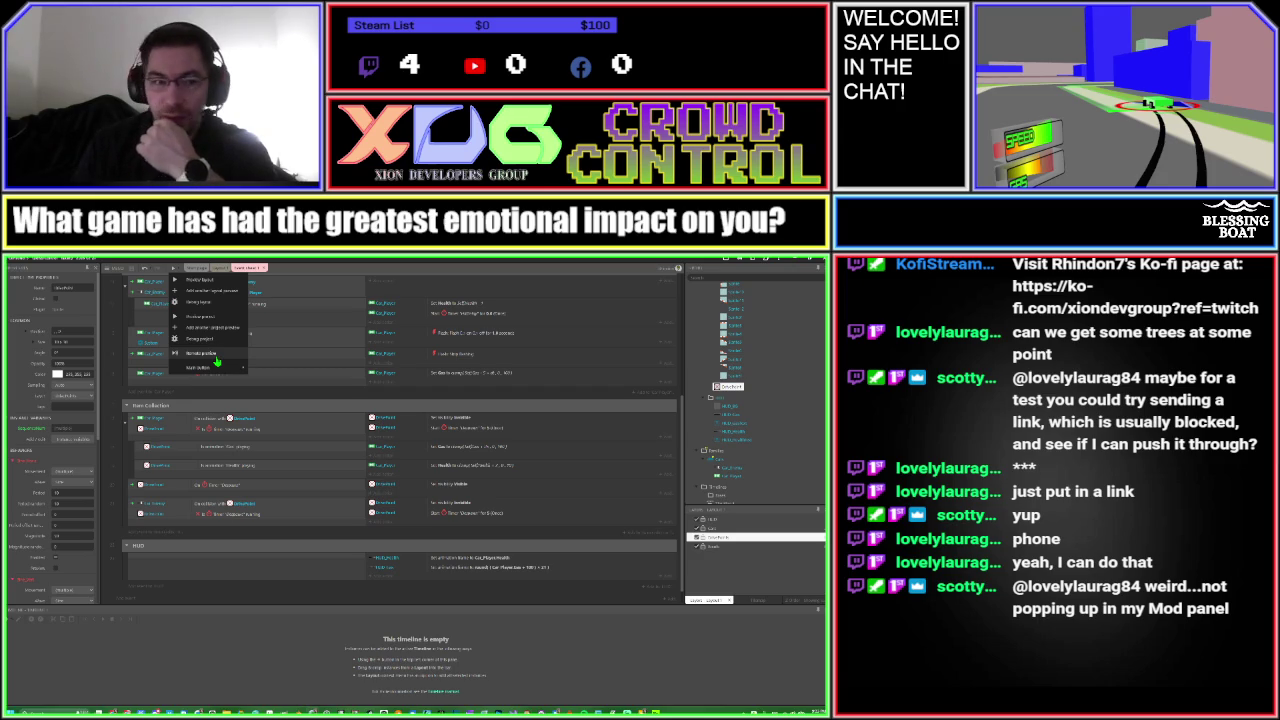
left_click(216, 359)
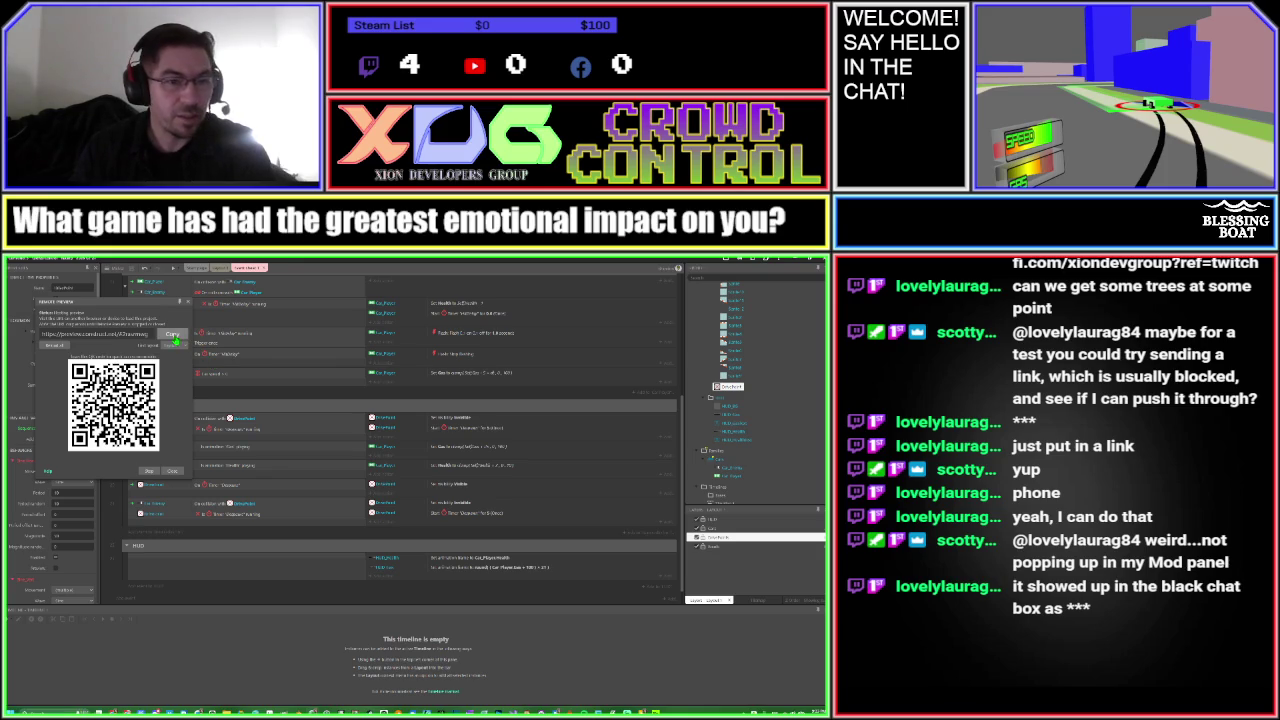
Copy the remote preview URL
left_click(174, 336)
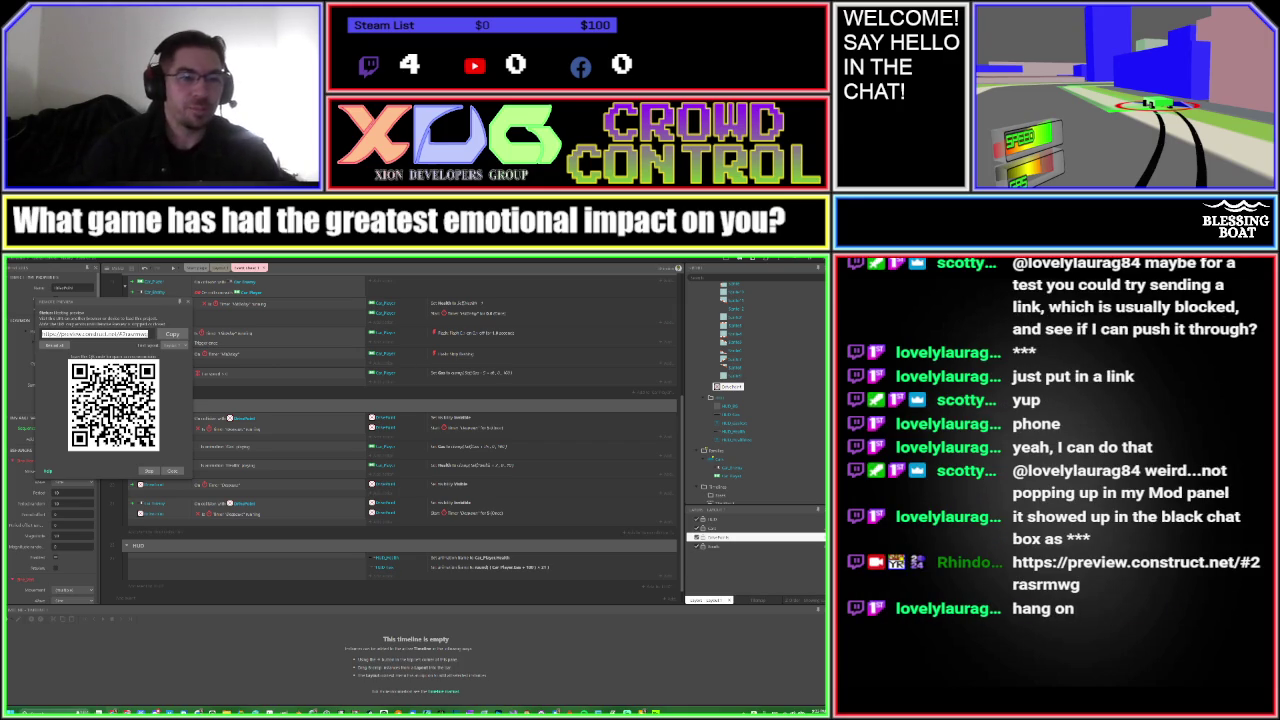
Enlarge the remote preview panel, then close it once sharing is done
left_click_drag(171, 480, 184, 664)
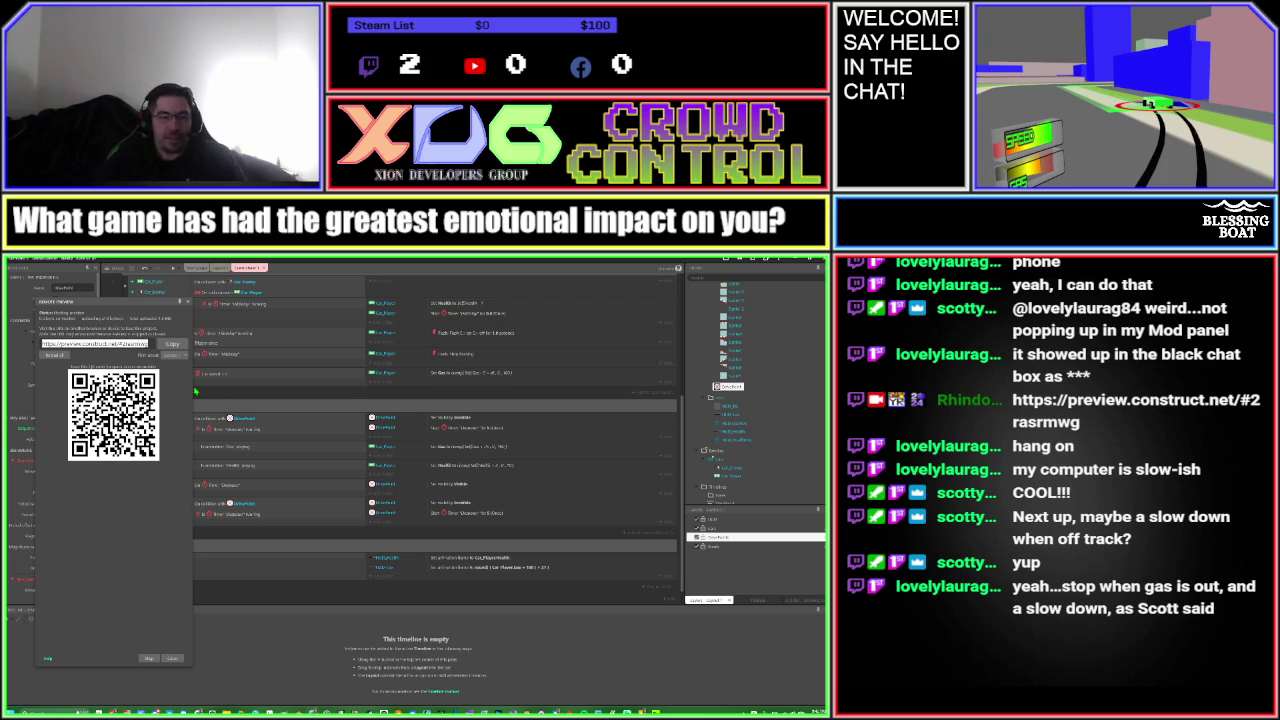
left_click(186, 302)
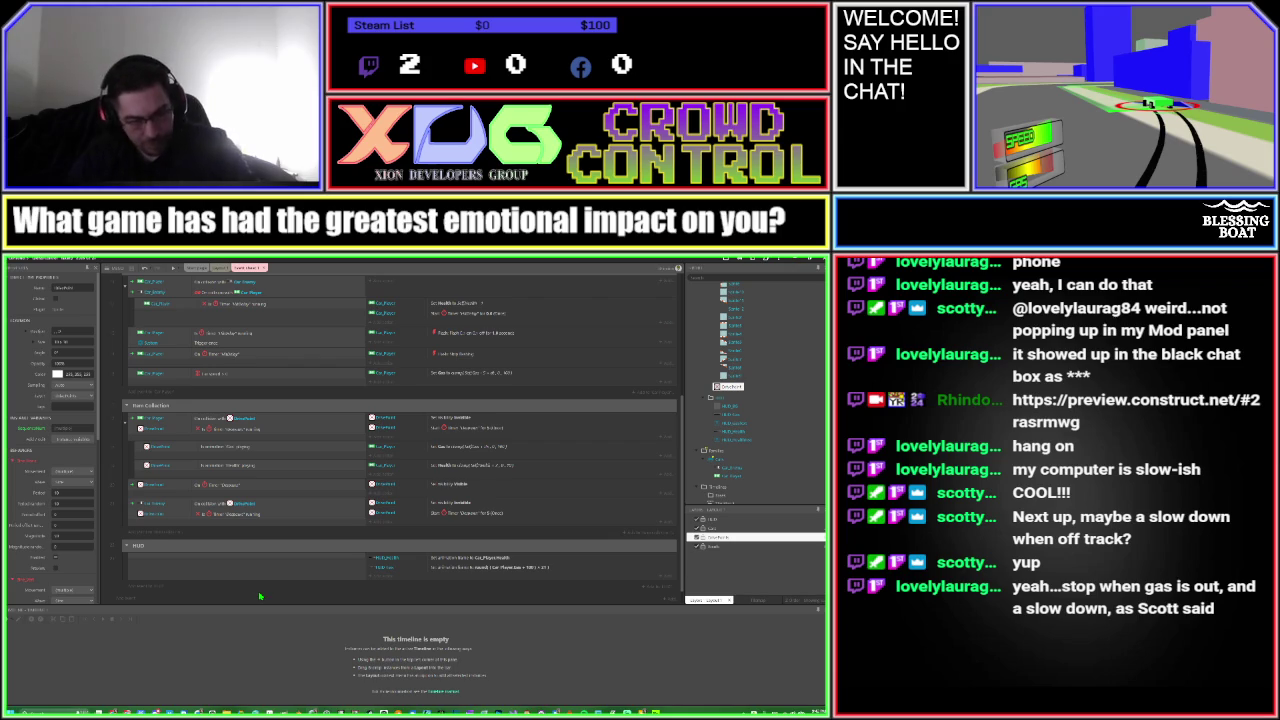
Save the car game project with Ctrl+S, keeping the item collection and HUD event logic
key("ctrl+s")
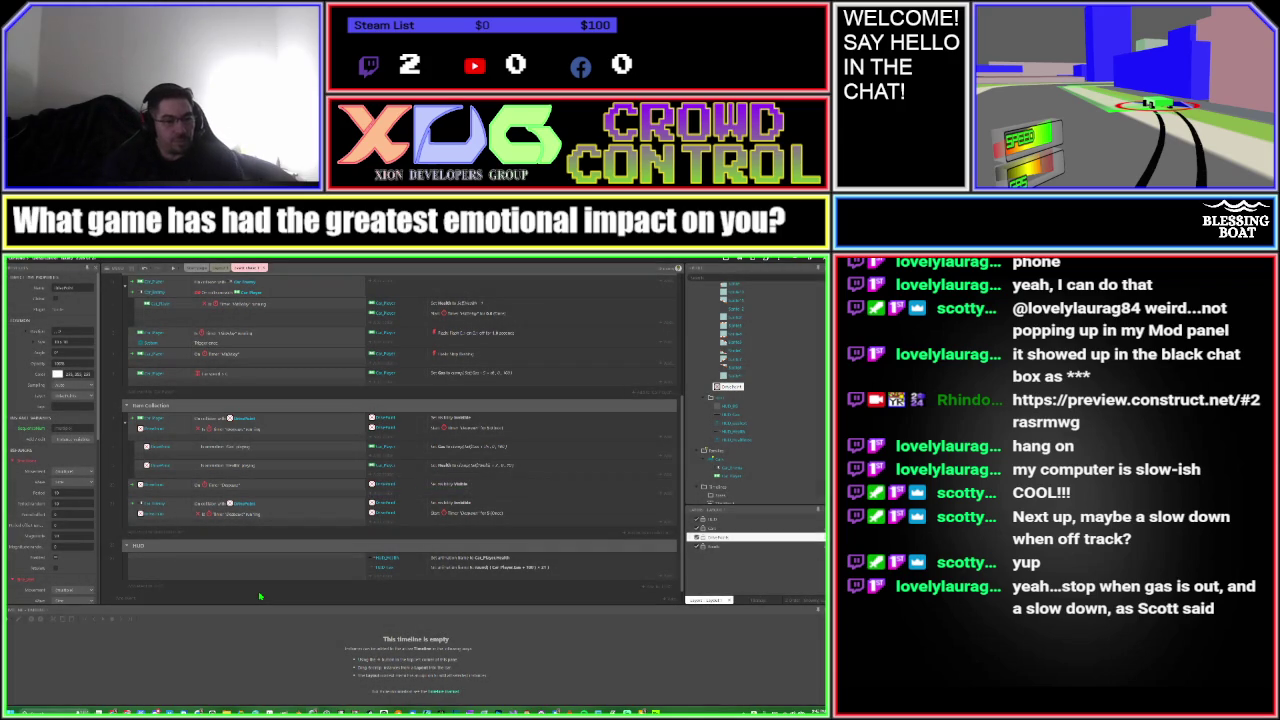